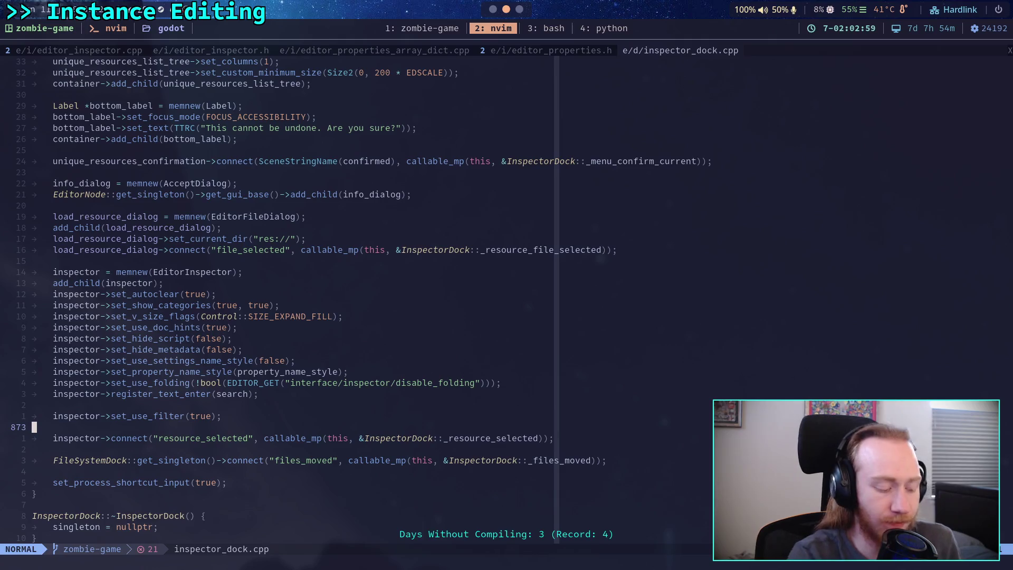
# Switch from the Neovim workspace to the Godot editor window with super+3.
pyautogui.press('super+3')
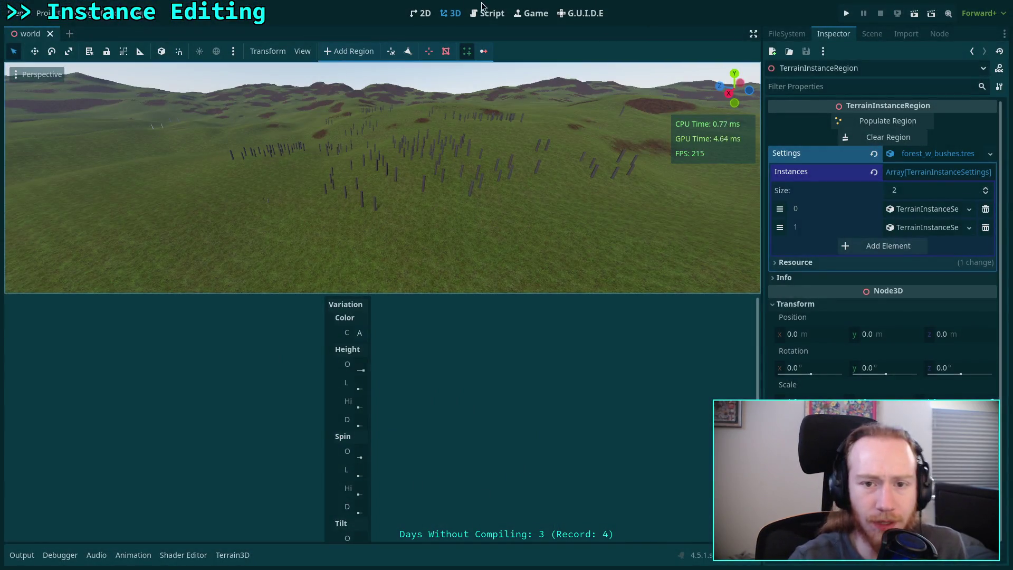
# Review instance_bar.gd's _ready function and put the caret after the left_scroll minimum size line.
pyautogui.click(495, 13)
pyautogui.scroll(5, 377, 355)
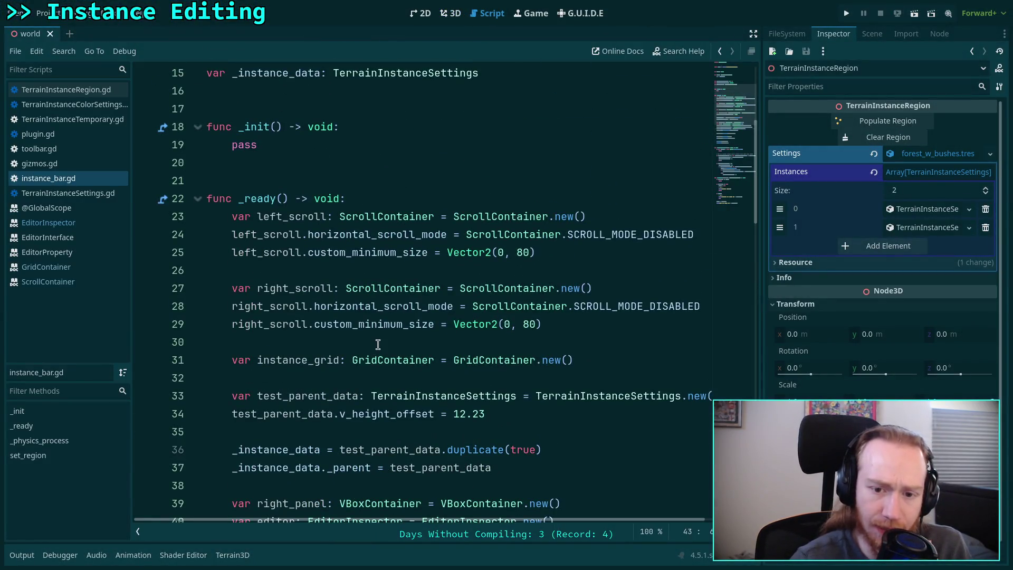
pyautogui.scroll(-2, 419, 340)
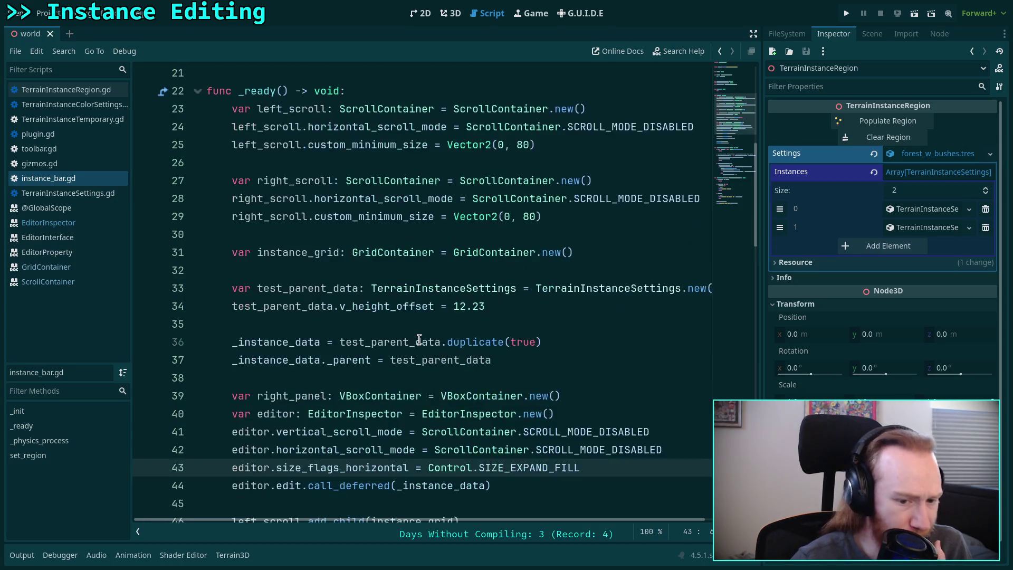
pyautogui.scroll(-2, 419, 339)
pyautogui.scroll(1, 418, 339)
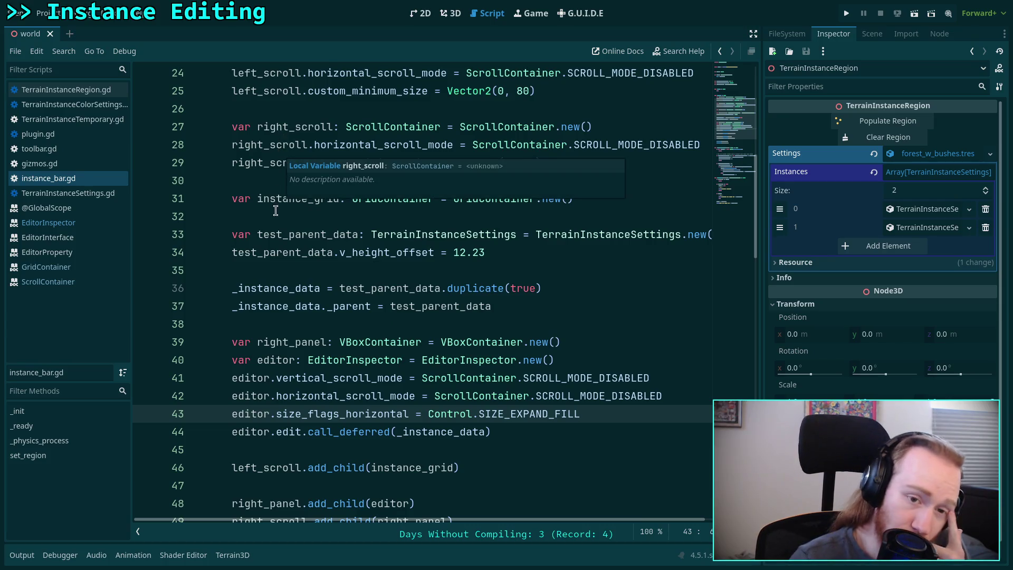
pyautogui.scroll(2, 299, 244)
pyautogui.moveTo(335, 251)
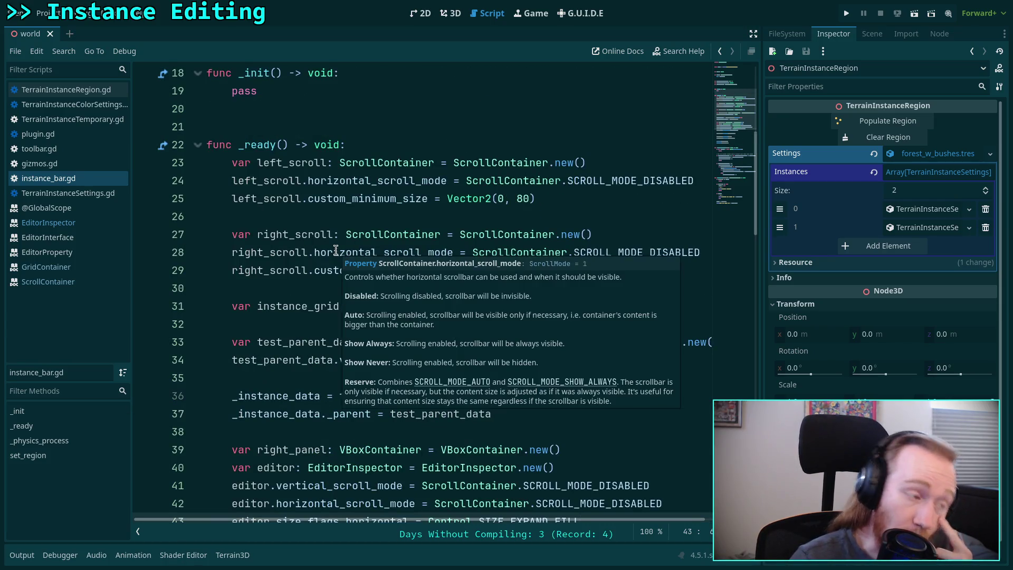
pyautogui.click(606, 167)
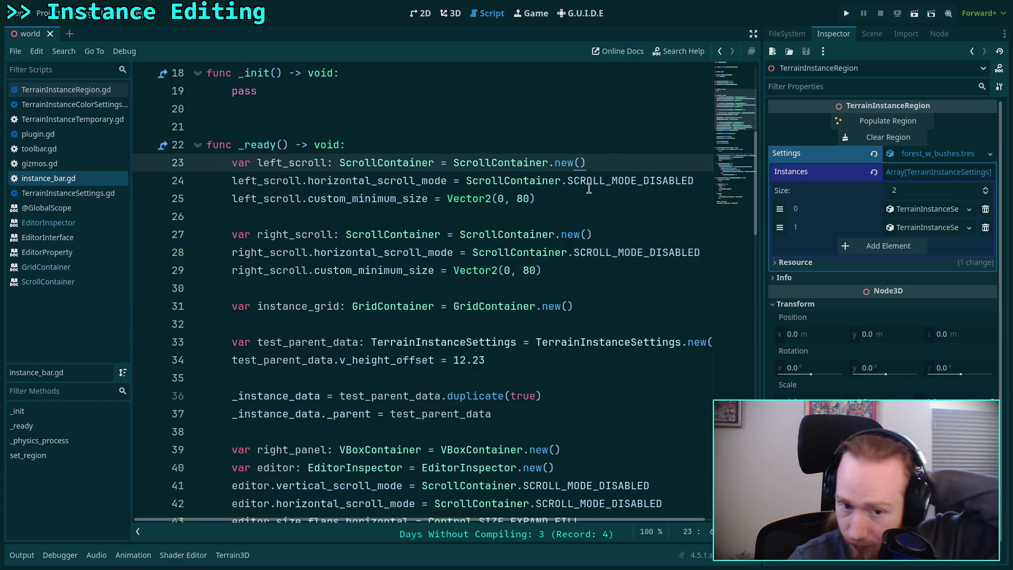
pyautogui.moveTo(589, 188)
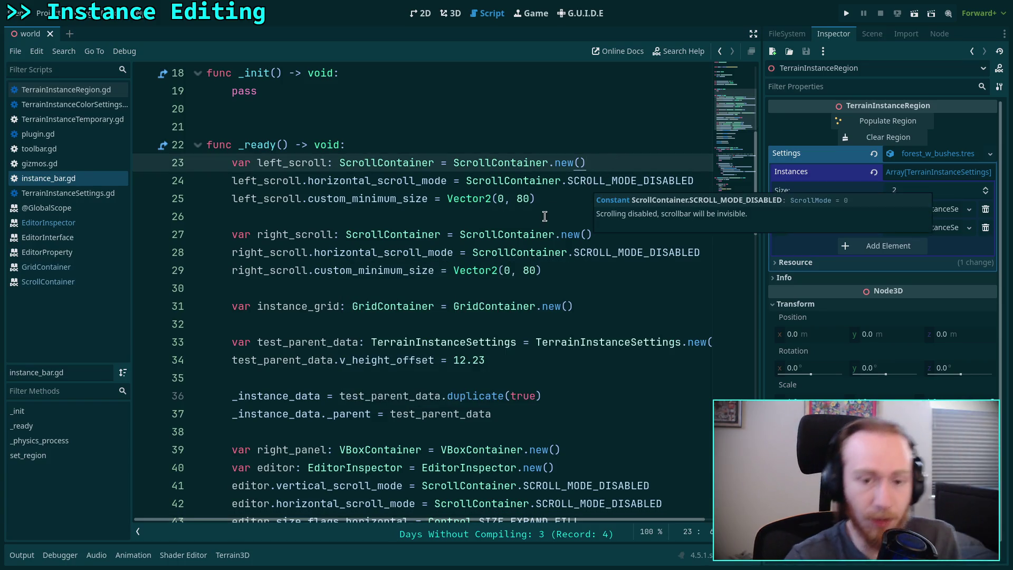
pyautogui.click(600, 200)
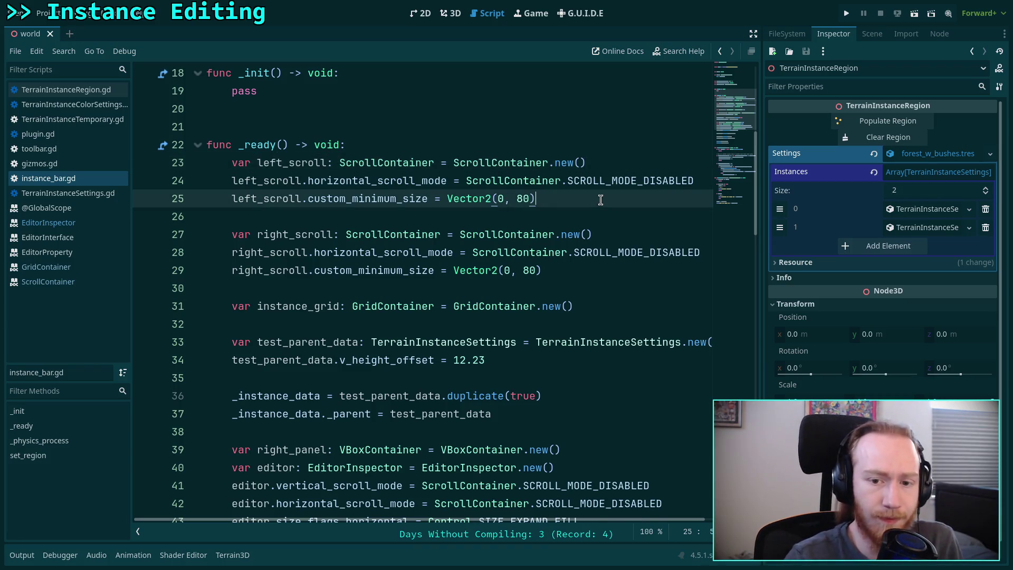
# Add left_scroll.size_flags_horizontal = Control.SIZE_EXPAND_FILL on line 26.
pyautogui.press('Return')
pyautogui.write('left_scroll.')
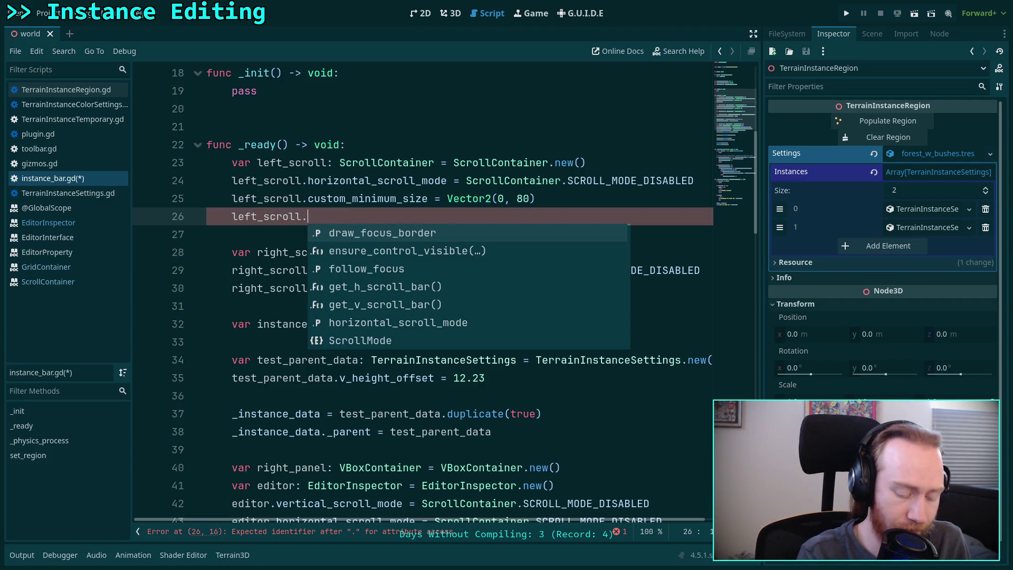
pyautogui.write('size')
pyautogui.press('Down')
pyautogui.press('Down')
pyautogui.press('Down')
pyautogui.press('Down')
pyautogui.press('Up')
pyautogui.press('Up')
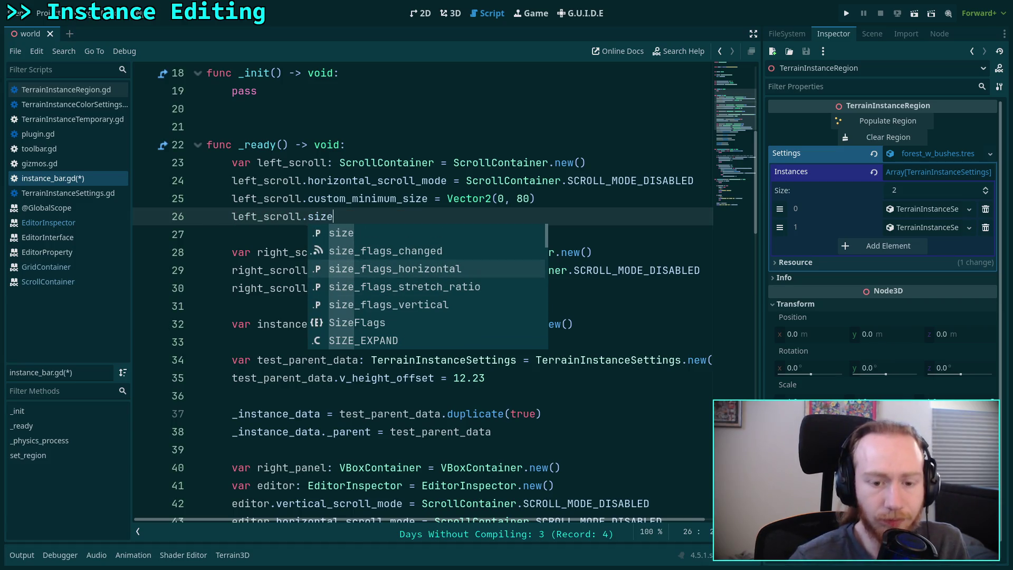
pyautogui.press('Return')
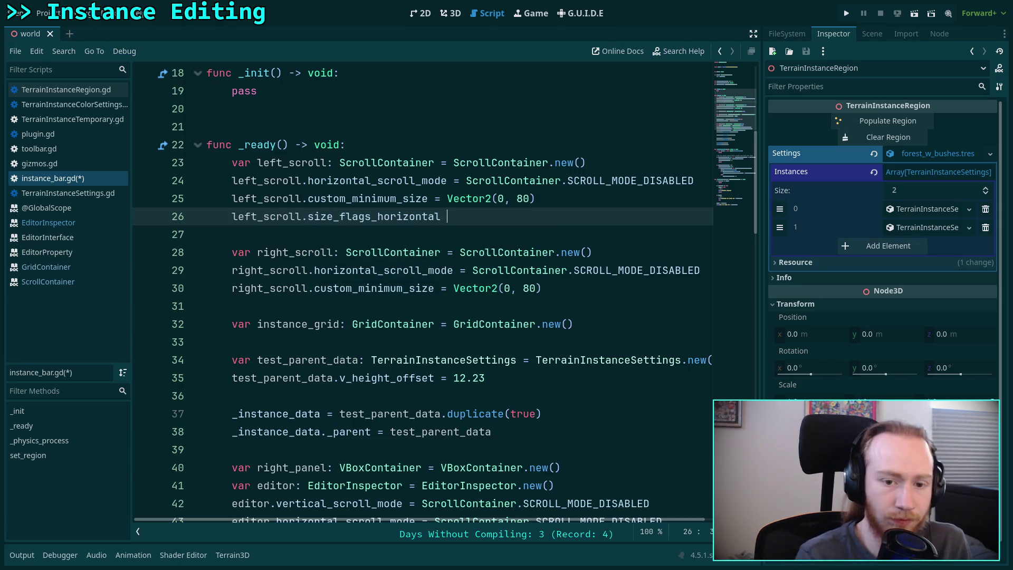
pyautogui.press('Down')
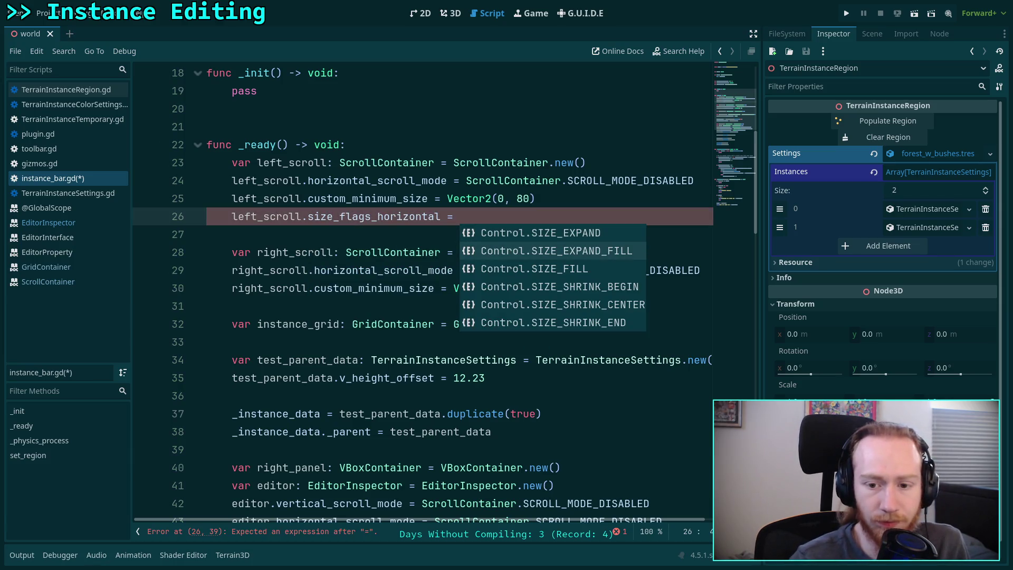
pyautogui.press('Return')
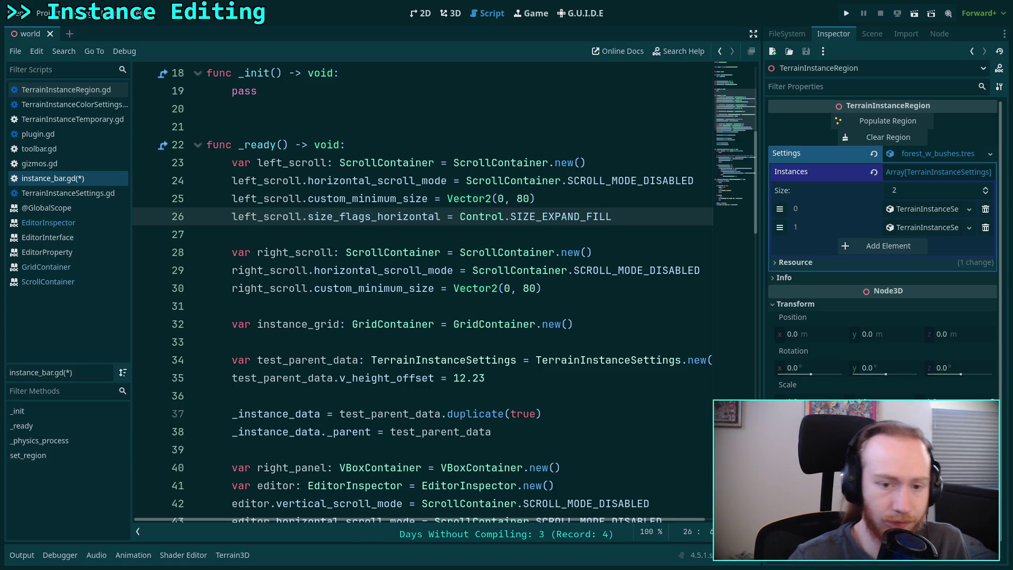
# Add right_scroll.size_flags_horizontal = Control.SIZE_EXPAND_FILL on line 31 and save the script.
pyautogui.scroll(-1, 522, 290)
pyautogui.click(602, 227)
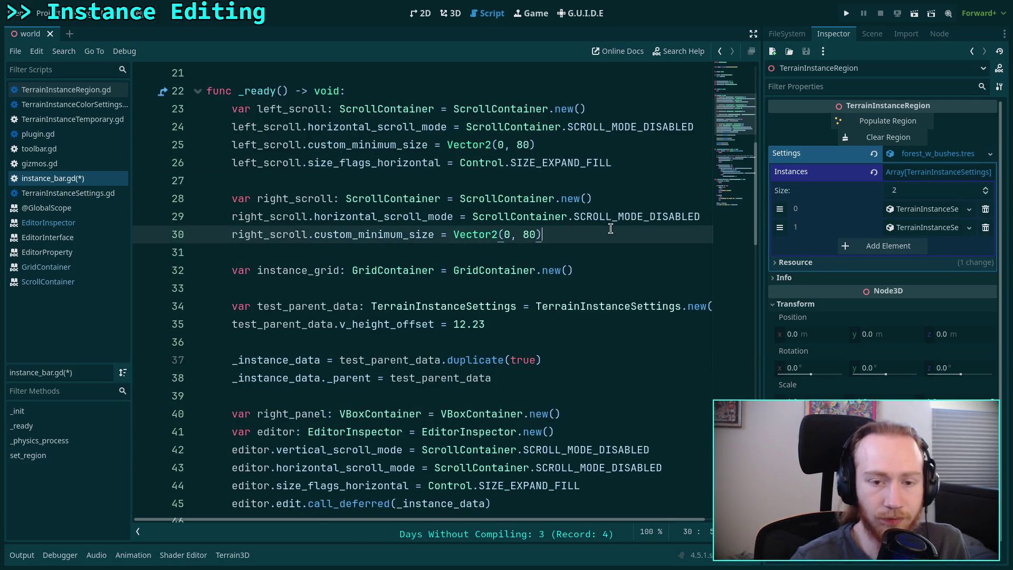
pyautogui.press('Return')
pyautogui.write('right_')
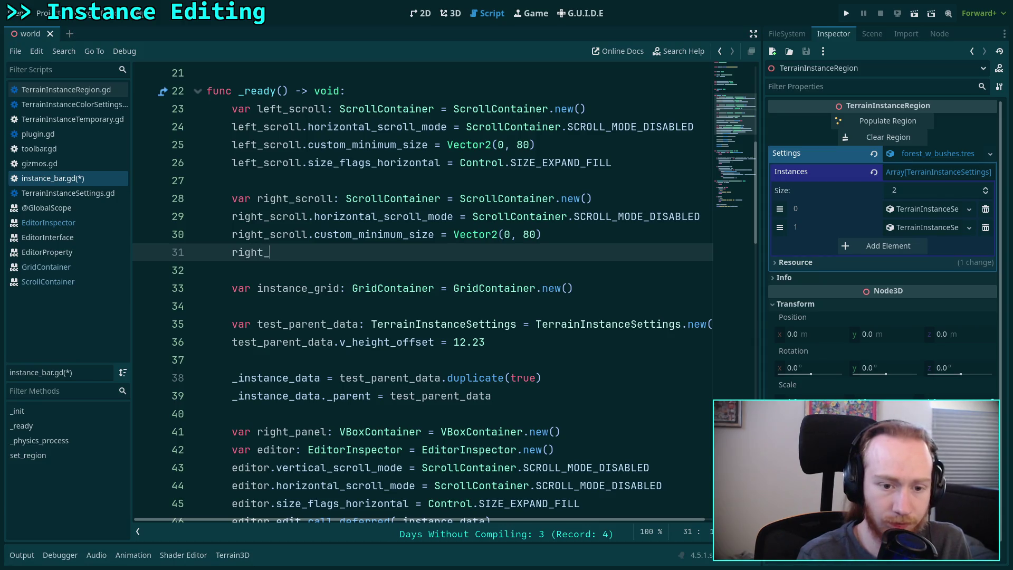
pyautogui.write('scroll.siz')
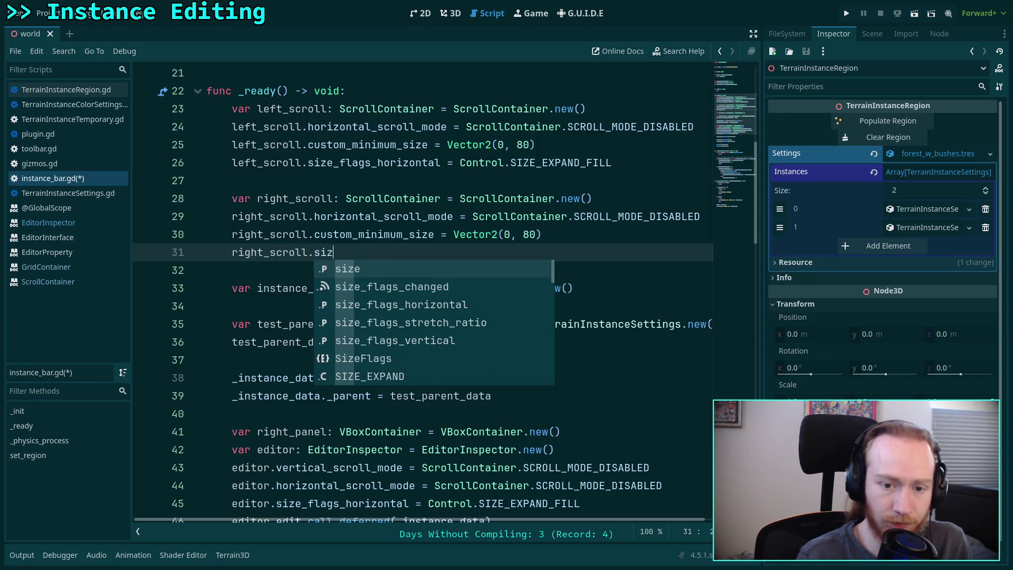
pyautogui.press('Down')
pyautogui.press('Down')
pyautogui.press('Return')
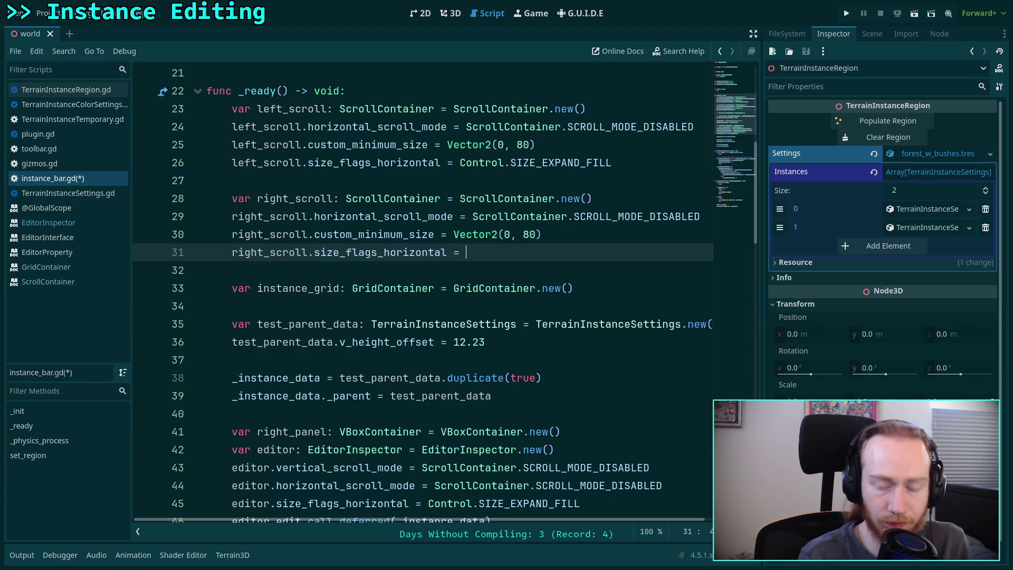
pyautogui.press('Down')
pyautogui.press('Return')
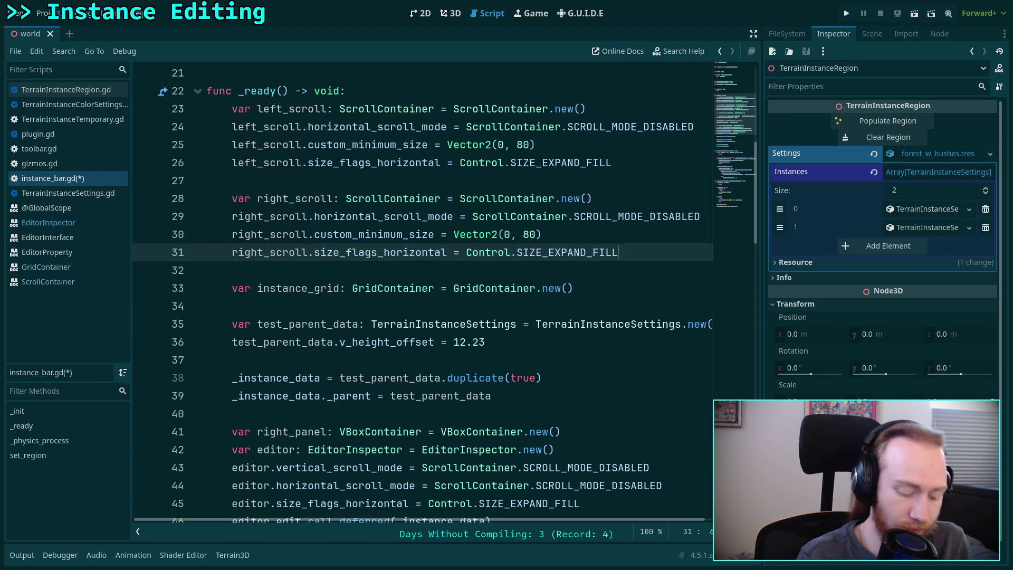
pyautogui.hotkey('ctrl', 's')
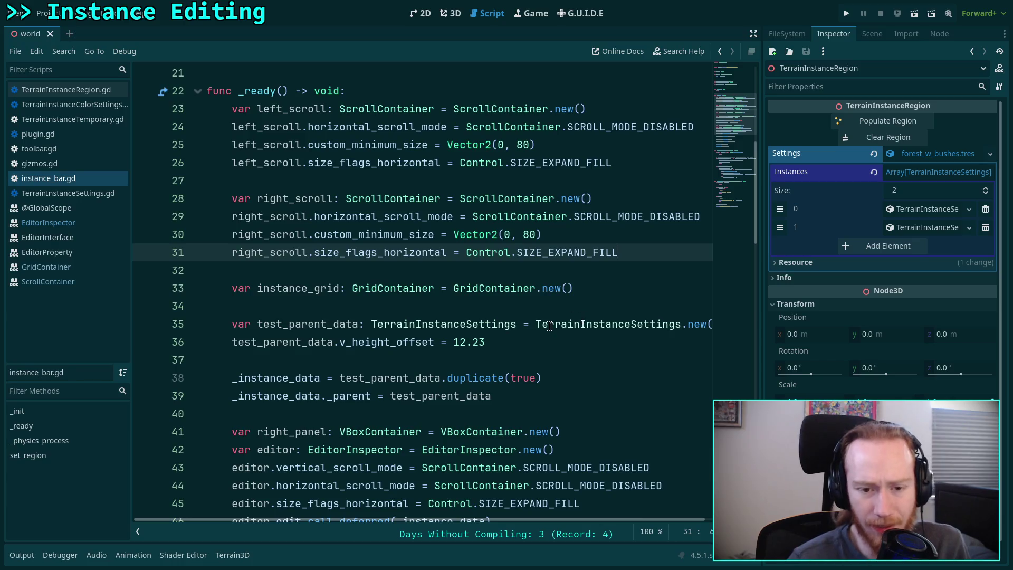
pyautogui.scroll(-1, 522, 320)
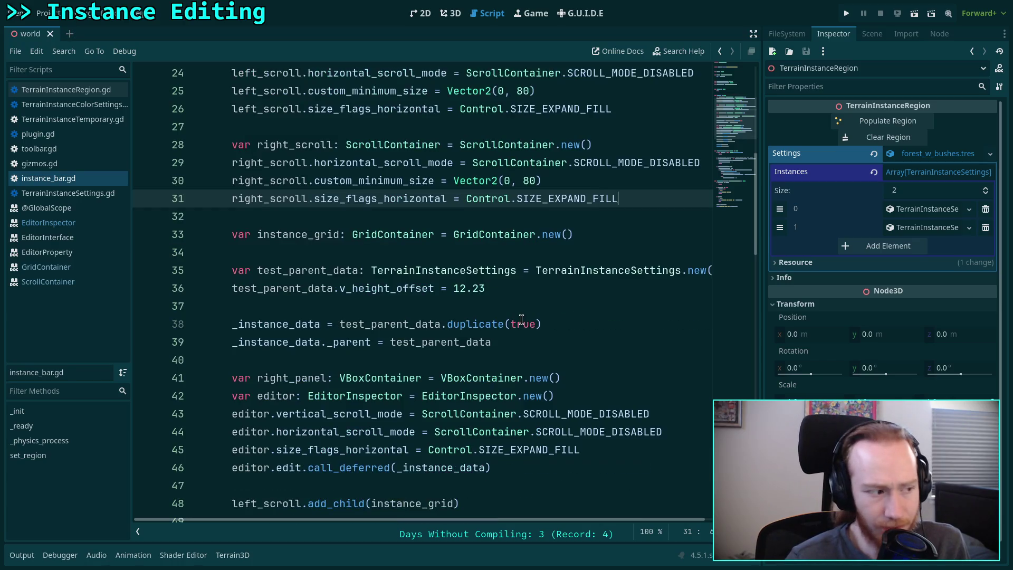
pyautogui.click(579, 240)
# Add instance_grid.size_flags_horizontal = Control.SIZE_EXPAND_FILL on line 34.
pyautogui.press('Return')
pyautogui.write('instanc')
pyautogui.press('Return')
pyautogui.write('.')
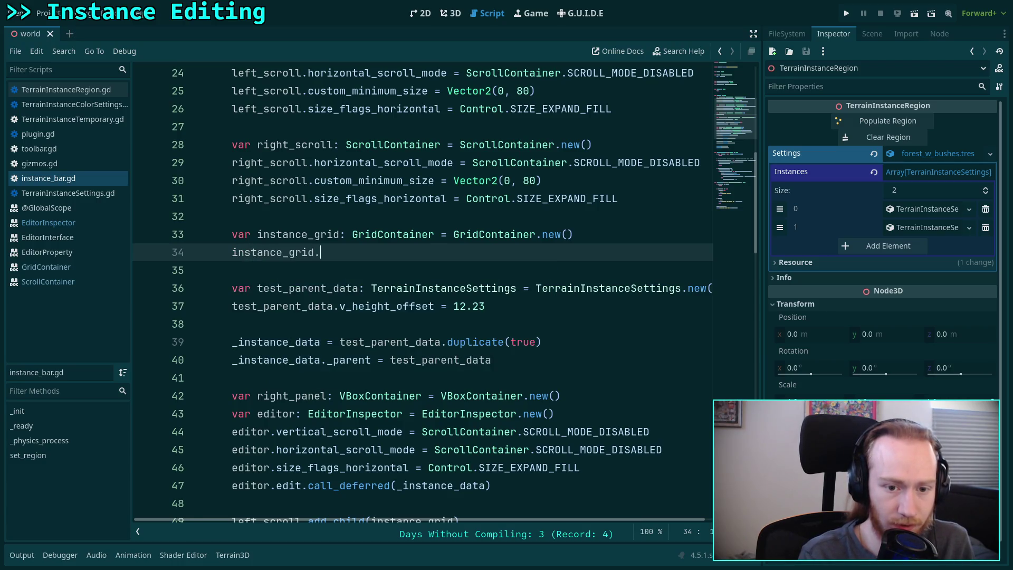
pyautogui.write('size')
pyautogui.press('Down')
pyautogui.press('Down')
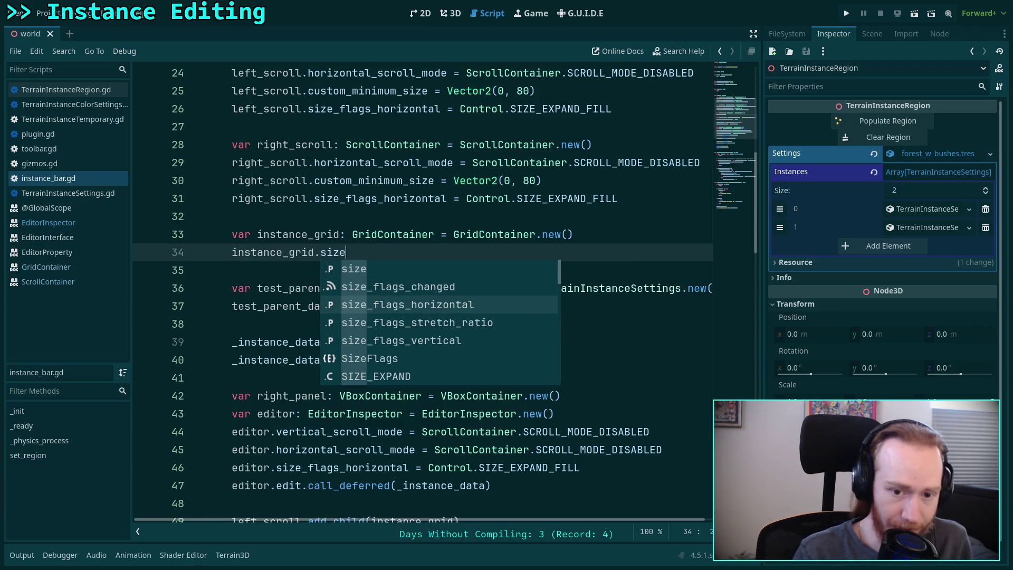
pyautogui.press('Down')
pyautogui.press('Down')
pyautogui.press('Up')
pyautogui.press('Up')
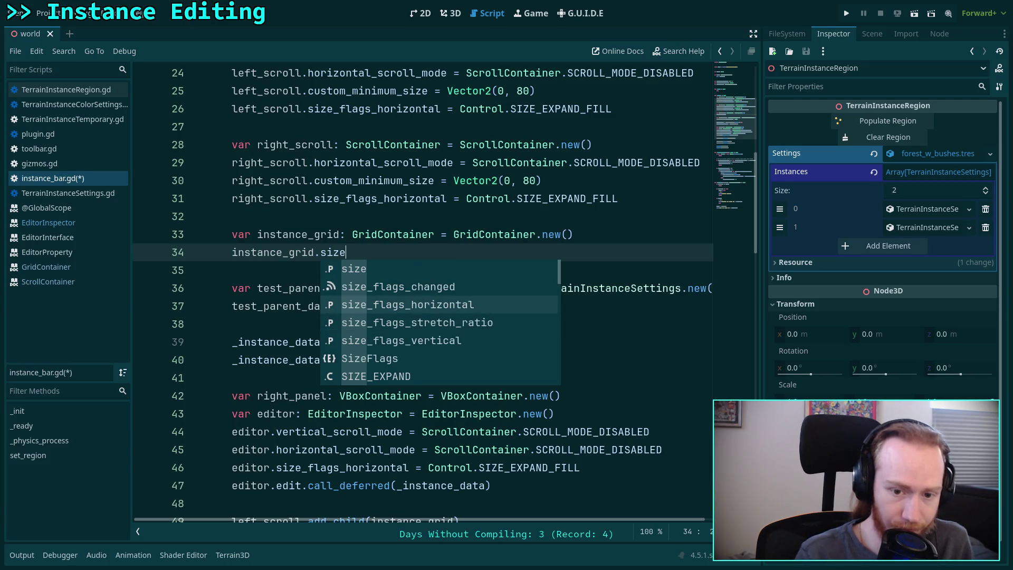
pyautogui.press('Return')
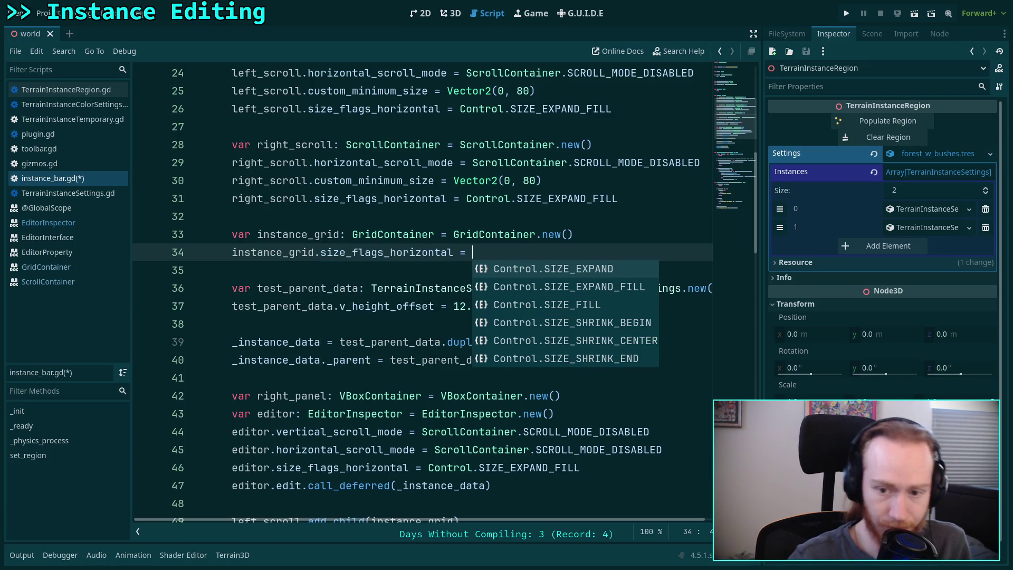
pyautogui.press('Down')
pyautogui.press('Return')
# Add right_panel.size_flags_horizontal = Control.SIZE_EXPAND_FILL below the right_panel declaration.
pyautogui.scroll(-1, 535, 315)
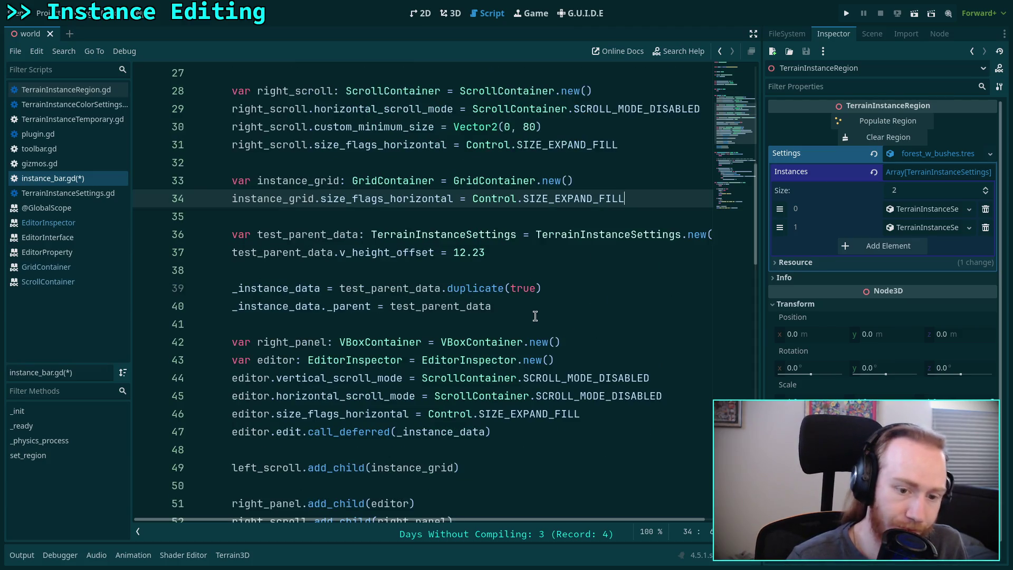
pyautogui.scroll(-1, 291, 340)
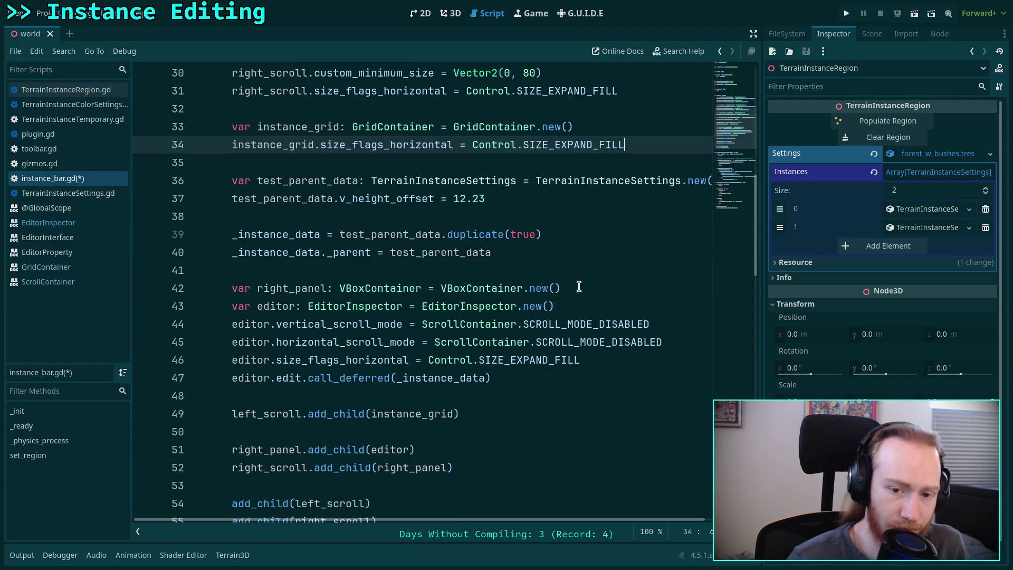
pyautogui.click(569, 291)
pyautogui.scroll(-1, 598, 286)
pyautogui.press('Return')
pyautogui.write('right_panel.size')
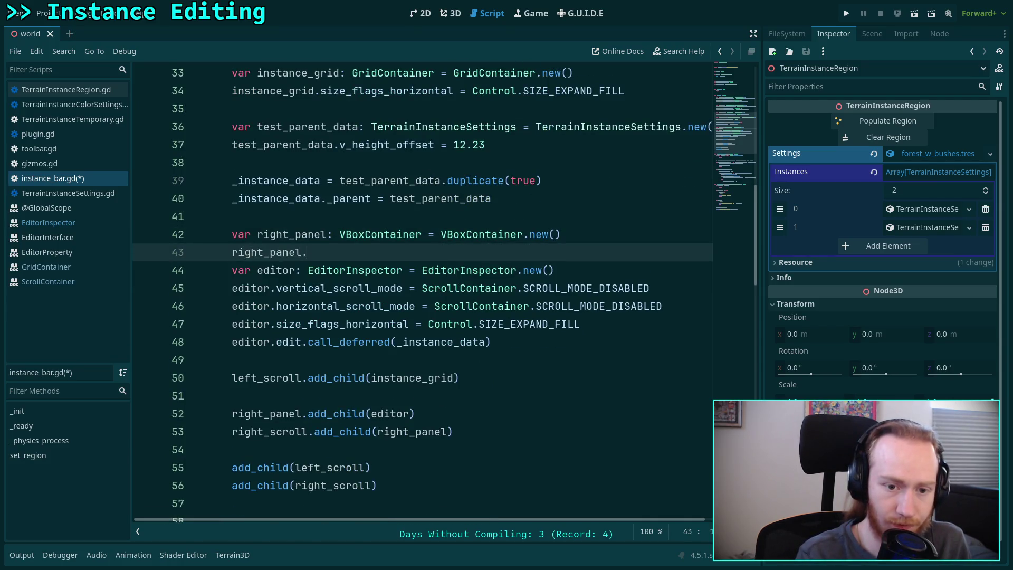
pyautogui.press('Down')
pyautogui.press('Down')
pyautogui.press('Down')
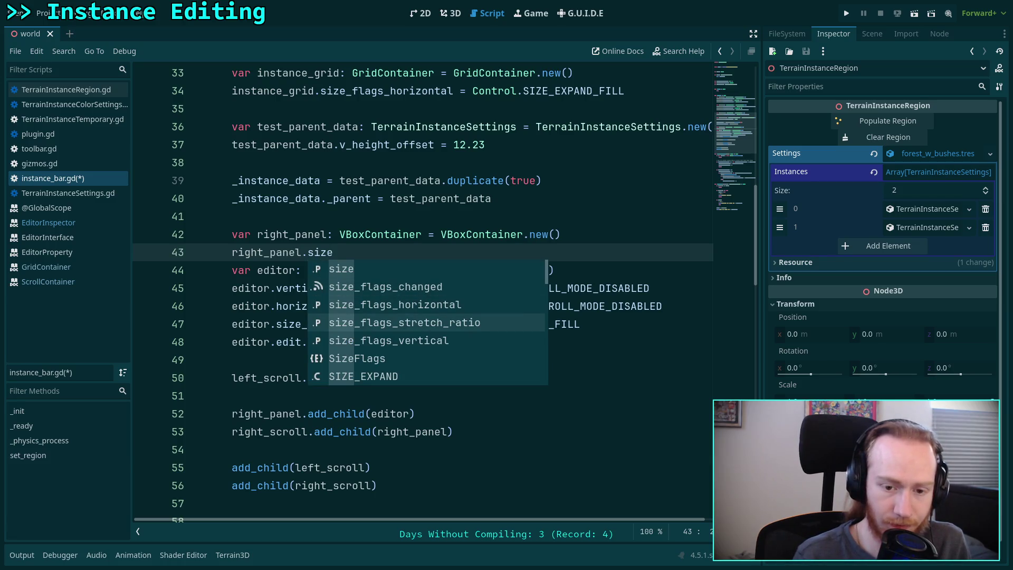
pyautogui.press('Up')
pyautogui.press('Return')
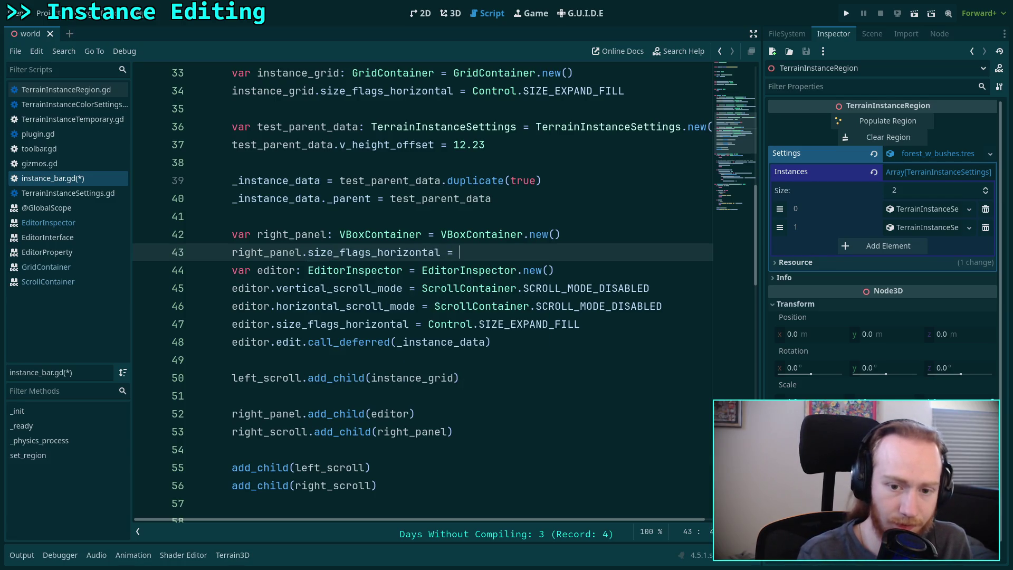
pyautogui.press('Down')
pyautogui.press('Return')
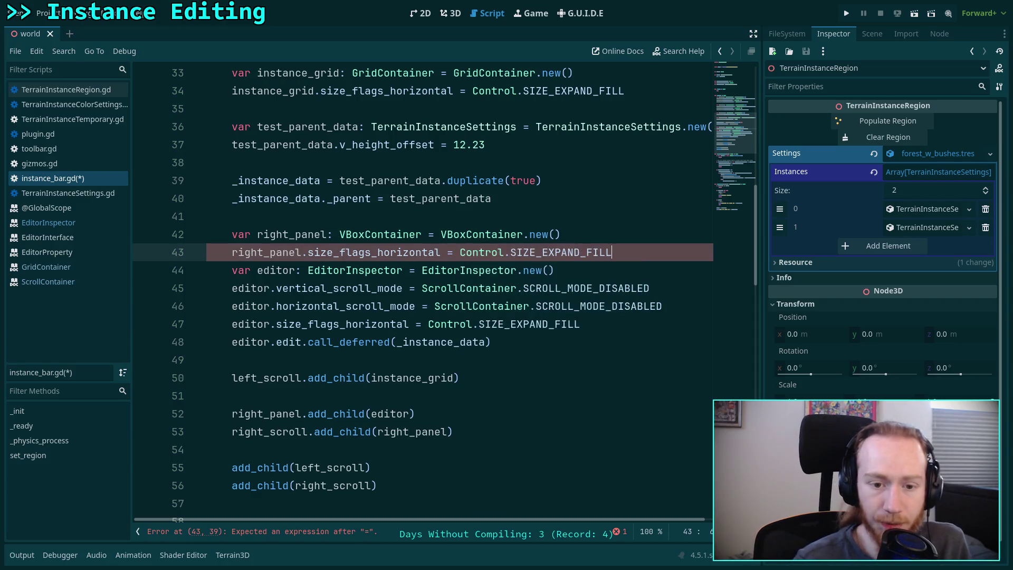
pyautogui.press('Return')
# Move the editor's size_flags line up to line 46 with Alt+Up.
pyautogui.click(621, 341)
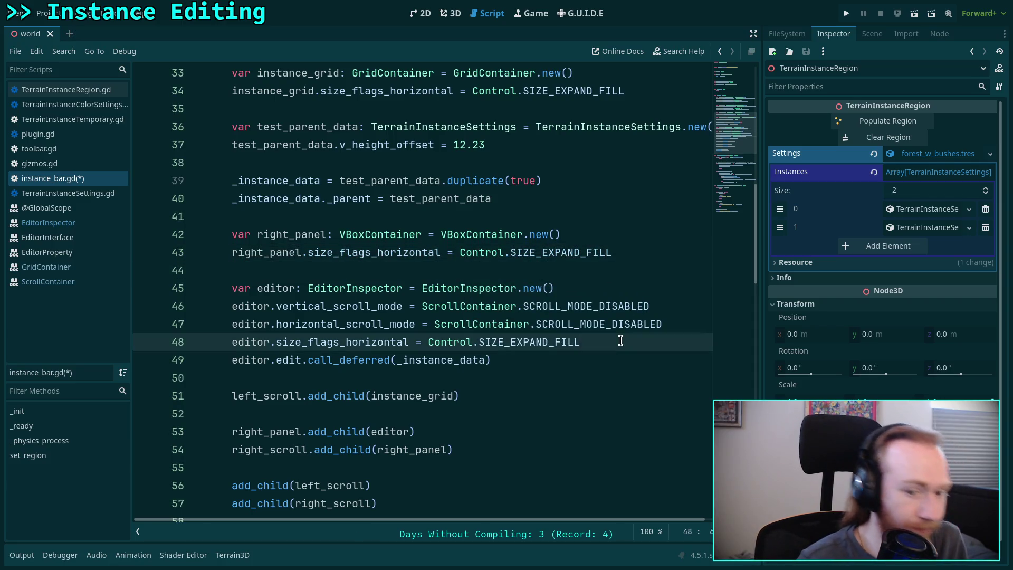
pyautogui.hotkey('alt', 'Up')
pyautogui.hotkey('alt', 'Up')
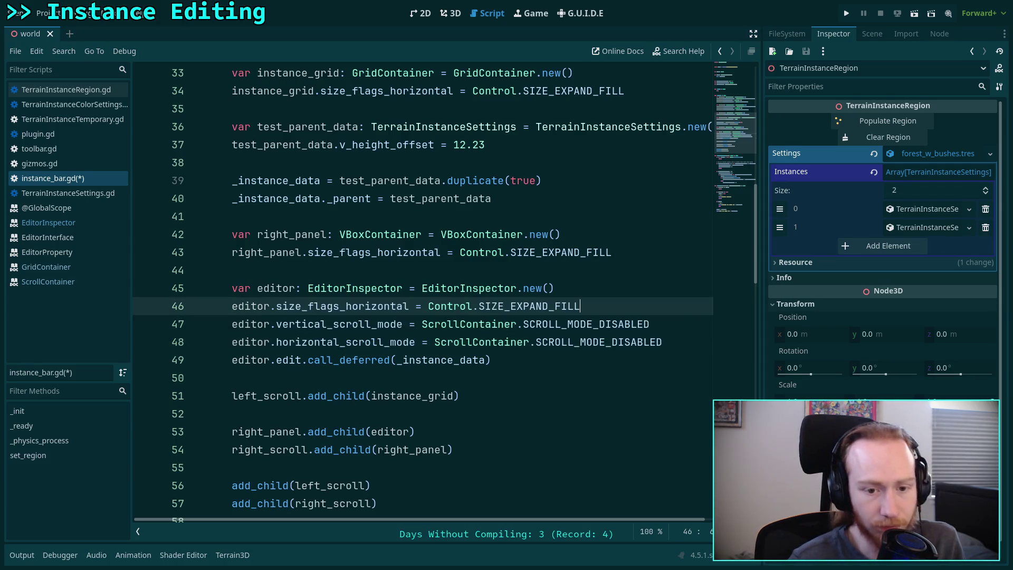
pyautogui.scroll(-1, 509, 335)
pyautogui.moveTo(233, 342); pyautogui.dragTo(306, 342)
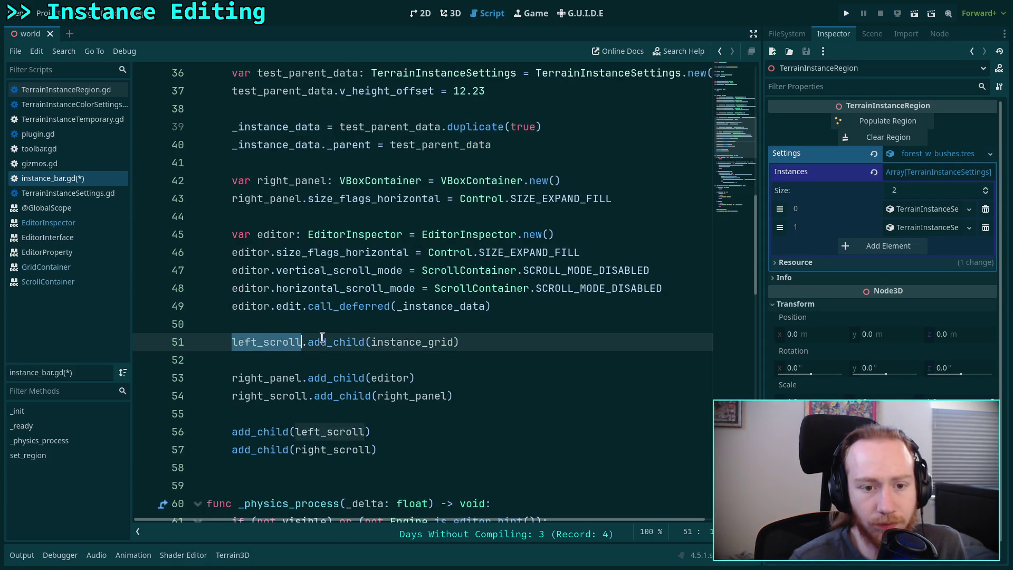
# Look over the edited instance_bar.gd and save it.
pyautogui.scroll(5, 309, 338)
pyautogui.scroll(-5, 317, 327)
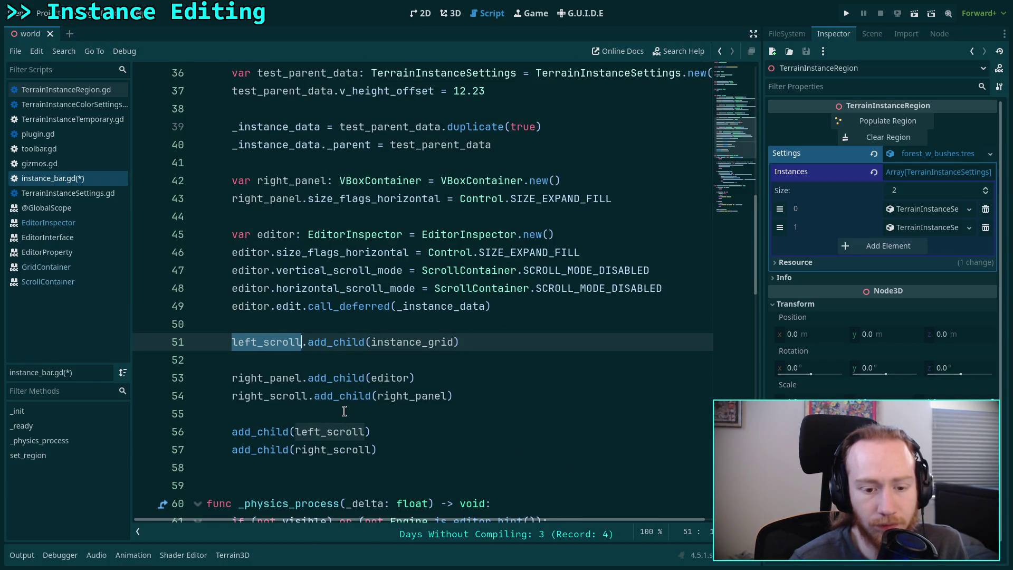
pyautogui.scroll(5, 337, 401)
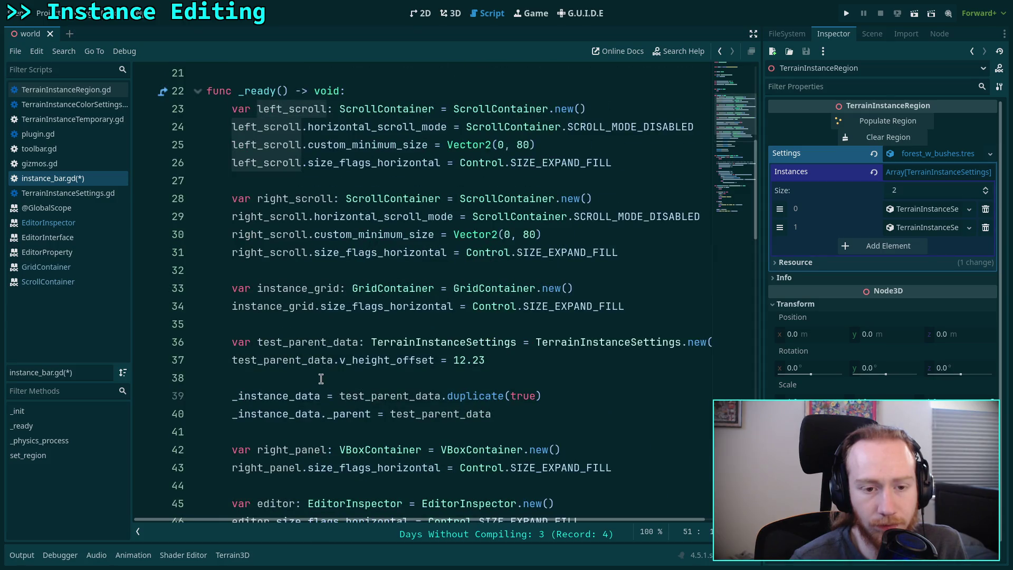
pyautogui.scroll(-4, 321, 378)
pyautogui.scroll(-2, 320, 377)
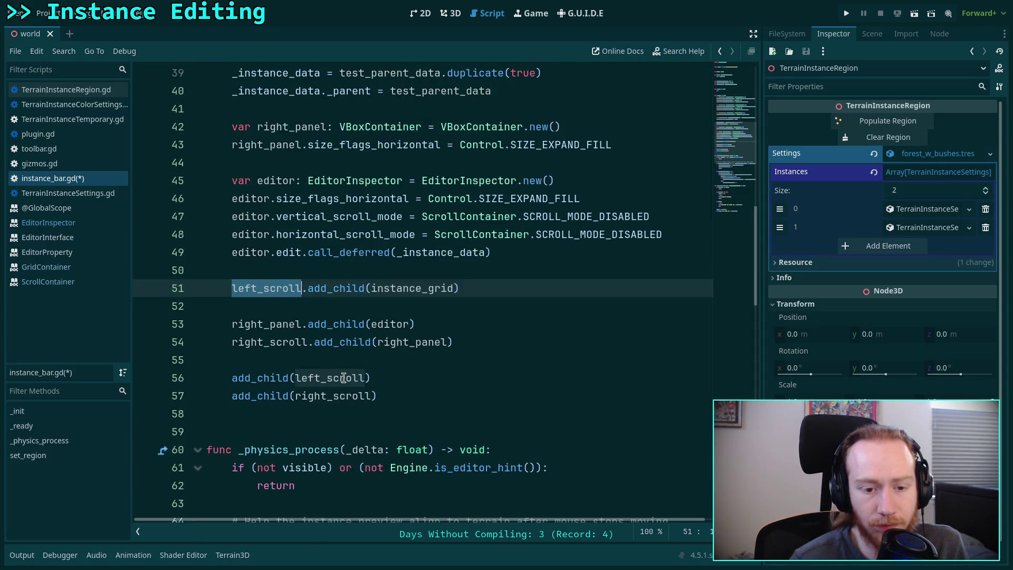
pyautogui.scroll(1, 279, 369)
pyautogui.scroll(1, 279, 369)
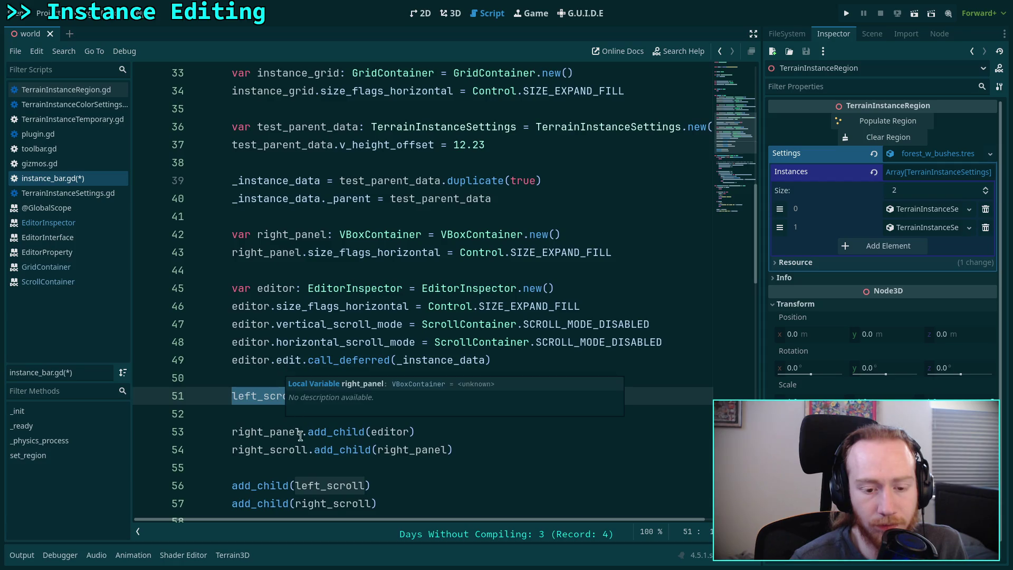
pyautogui.doubleClick(371, 432)
pyautogui.click(345, 378)
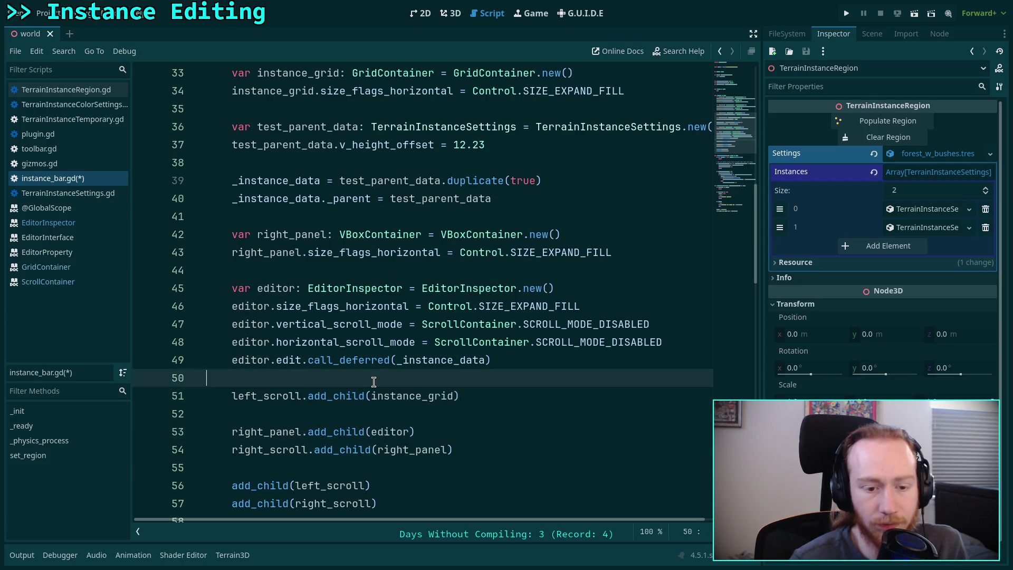
pyautogui.hotkey('ctrl', 's')
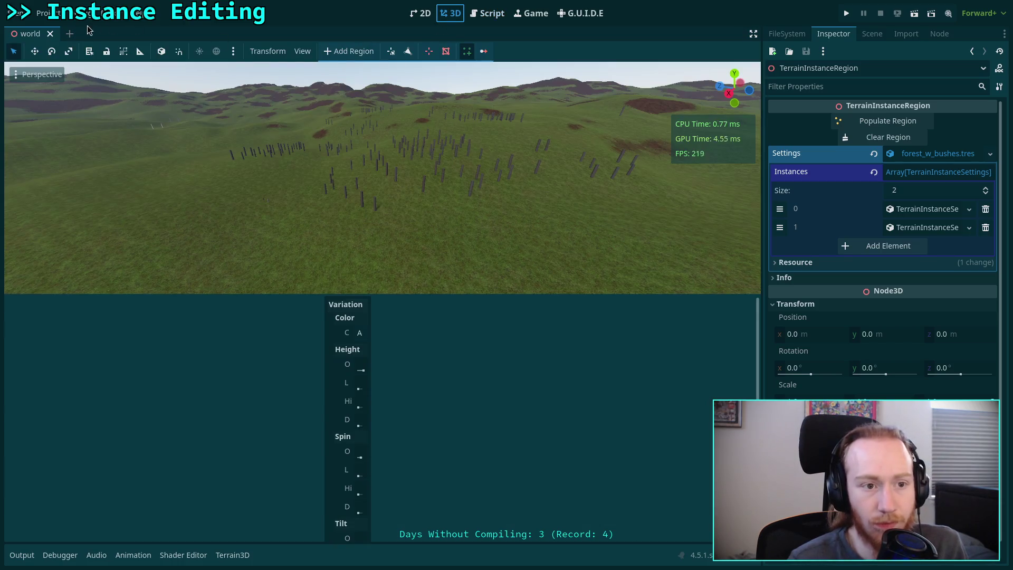
# Reload the Terrain Instancer plugin in Project Settings and select TerrainInstanceRegion in the Scene dock.
pyautogui.click(450, 13)
pyautogui.click(44, 13)
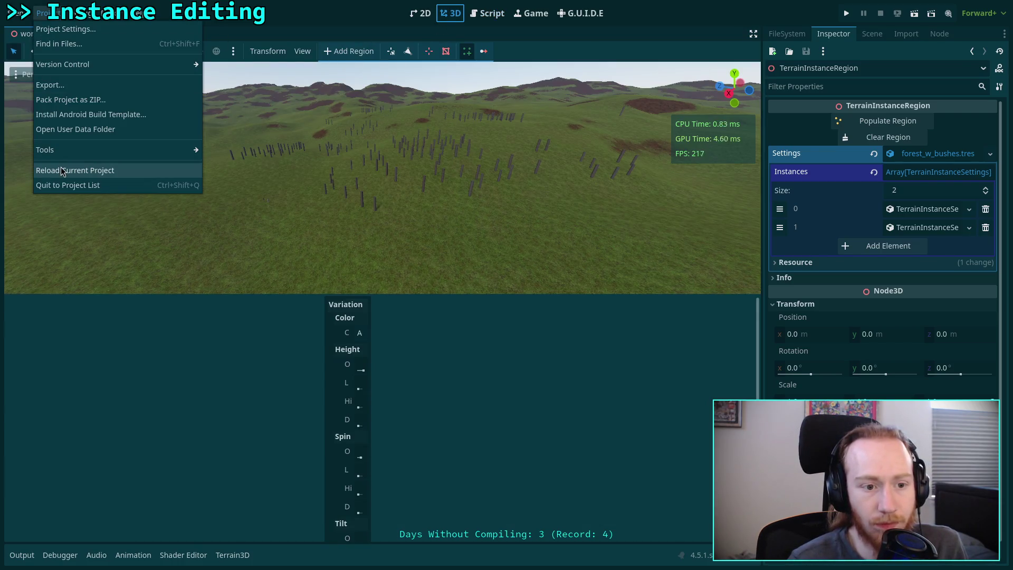
pyautogui.click(58, 29)
pyautogui.click(224, 203)
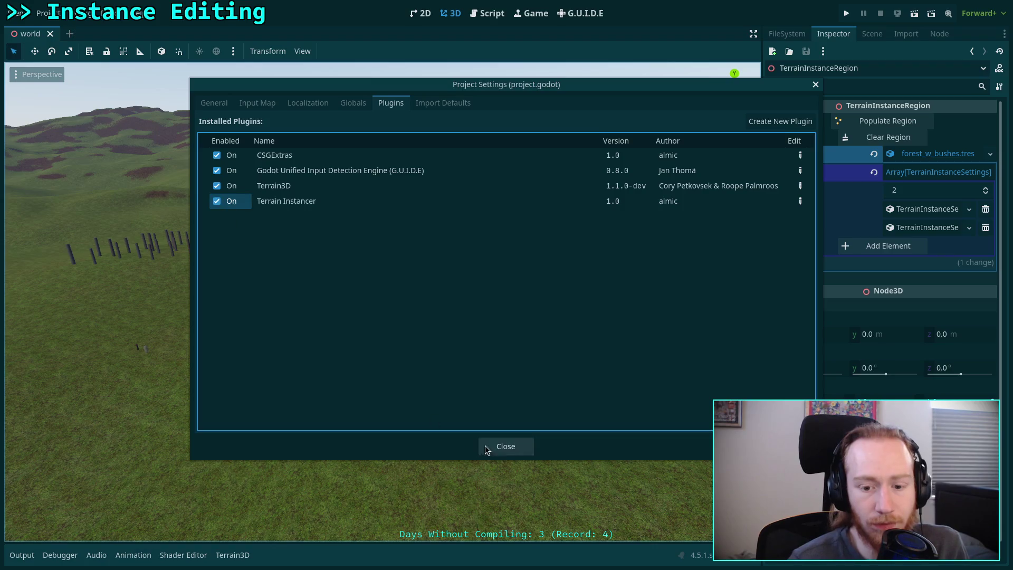
pyautogui.click(505, 446)
pyautogui.click(871, 33)
pyautogui.click(845, 301)
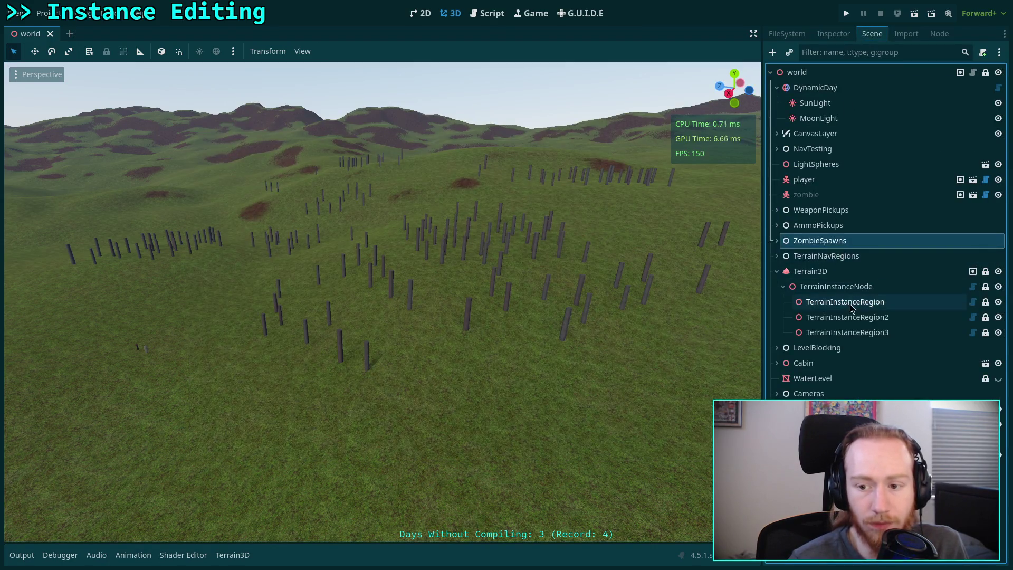
# Open the instance Variation panel, widen it, and expand then collapse the Colors array.
pyautogui.click(466, 51)
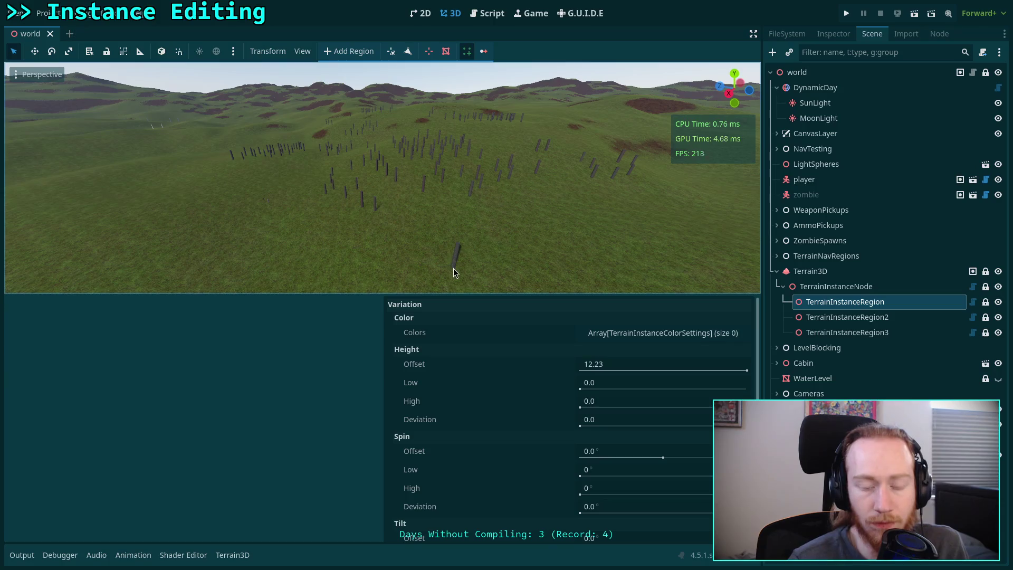
pyautogui.moveTo(381, 361)
pyautogui.mouseDown()
pyautogui.moveTo(298, 363)
pyautogui.moveTo(396, 363)
pyautogui.moveTo(330, 363)
pyautogui.mouseUp()
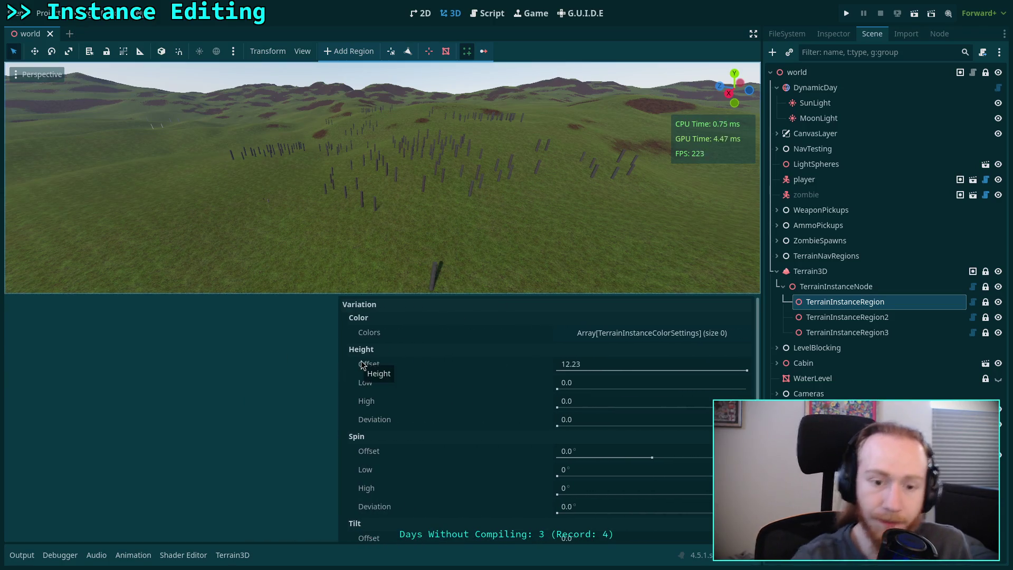
pyautogui.click(653, 334)
pyautogui.click(653, 333)
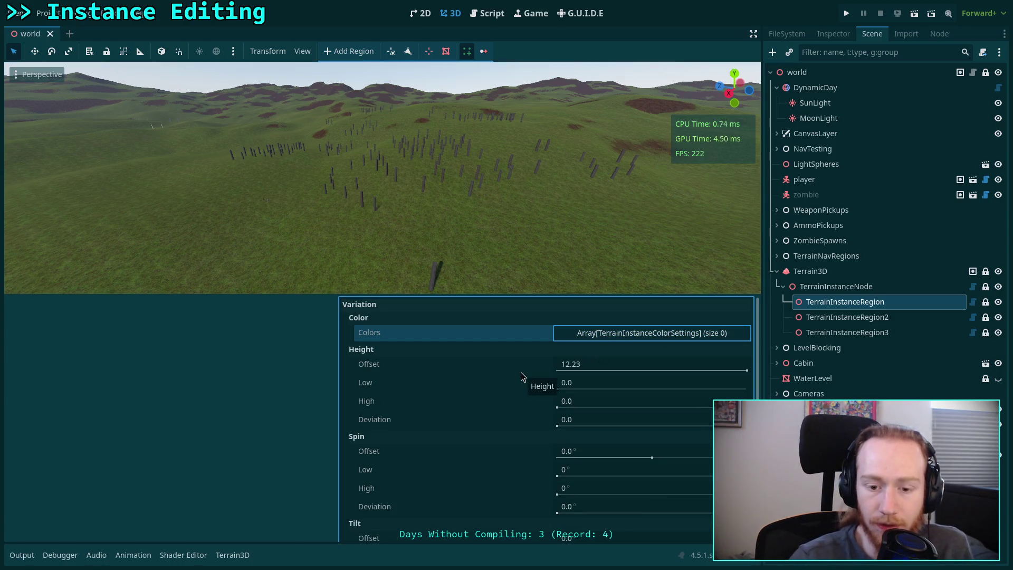
# Drag the Height Offset slider down to -0.38, then -0.98.
pyautogui.moveTo(746, 370); pyautogui.dragTo(615, 370)
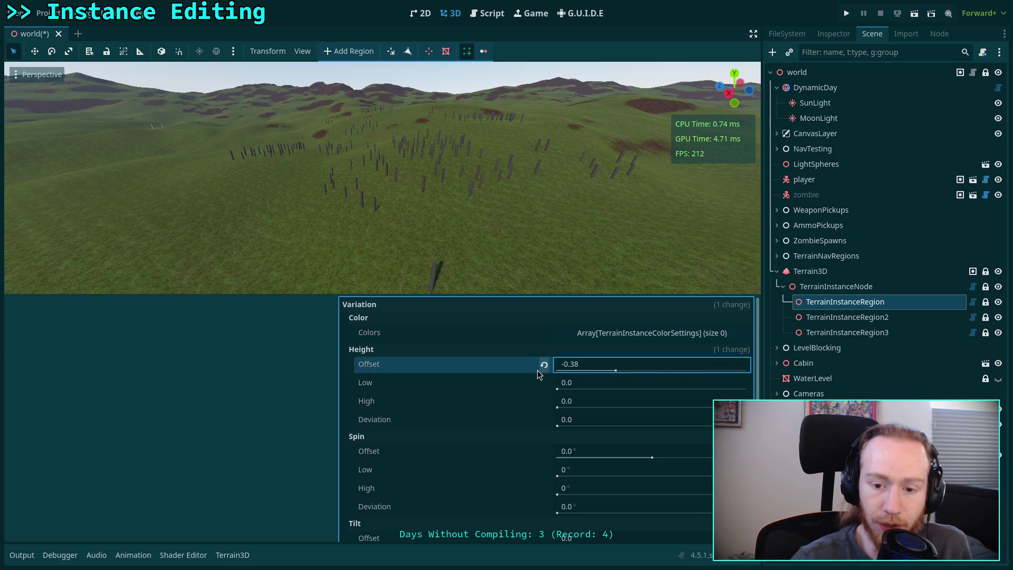
pyautogui.moveTo(554, 367); pyautogui.dragTo(443, 391)
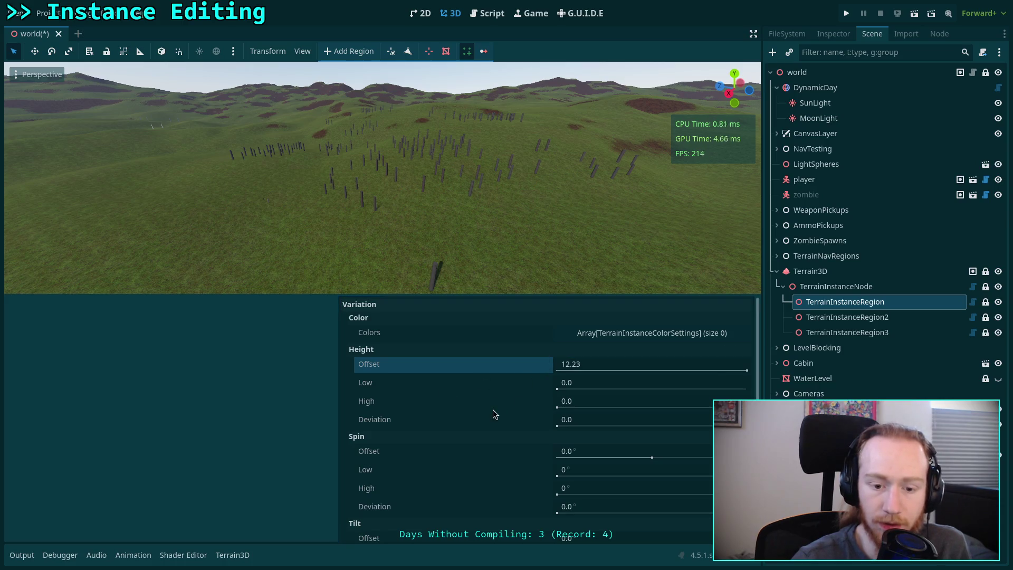
pyautogui.scroll(-3, 385, 390)
pyautogui.scroll(-1, 380, 401)
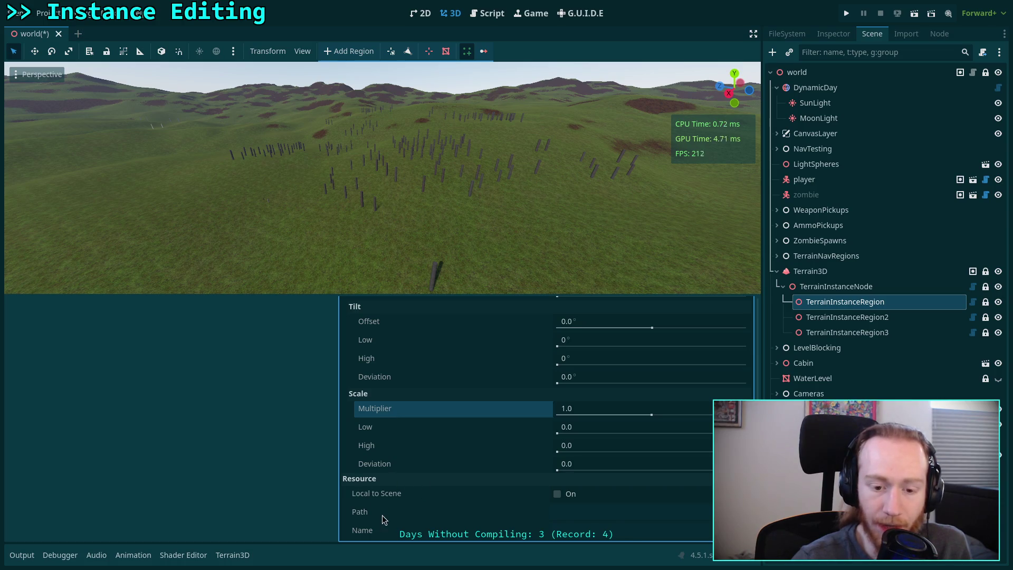
pyautogui.scroll(1, 420, 509)
pyautogui.scroll(3, 420, 495)
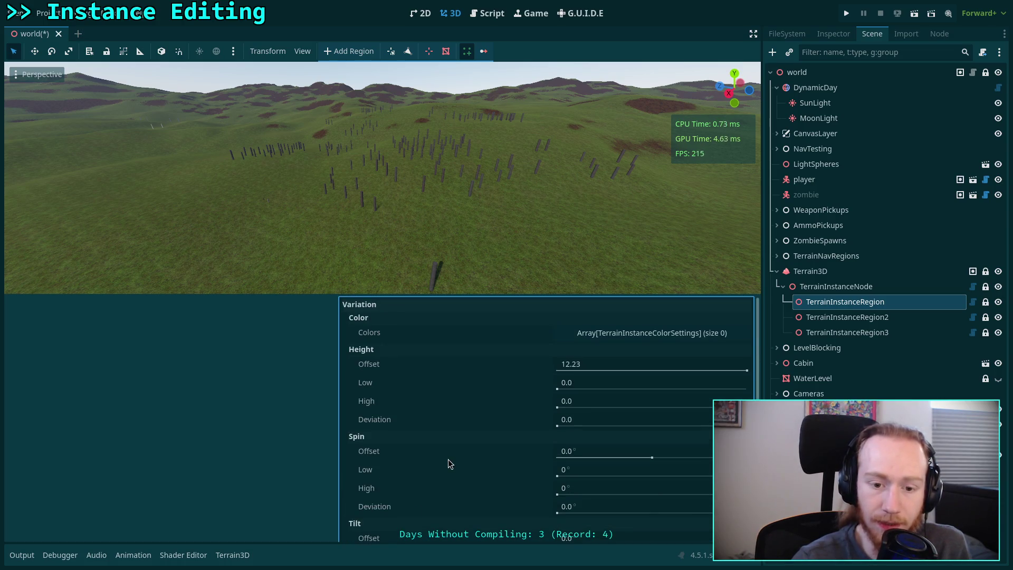
pyautogui.scroll(-4, 459, 452)
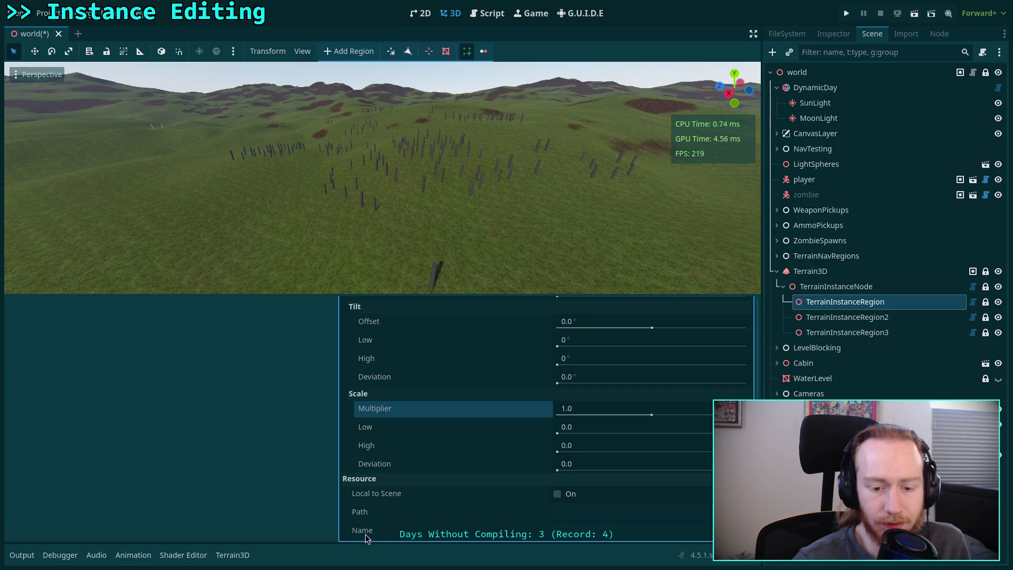
pyautogui.scroll(1, 388, 463)
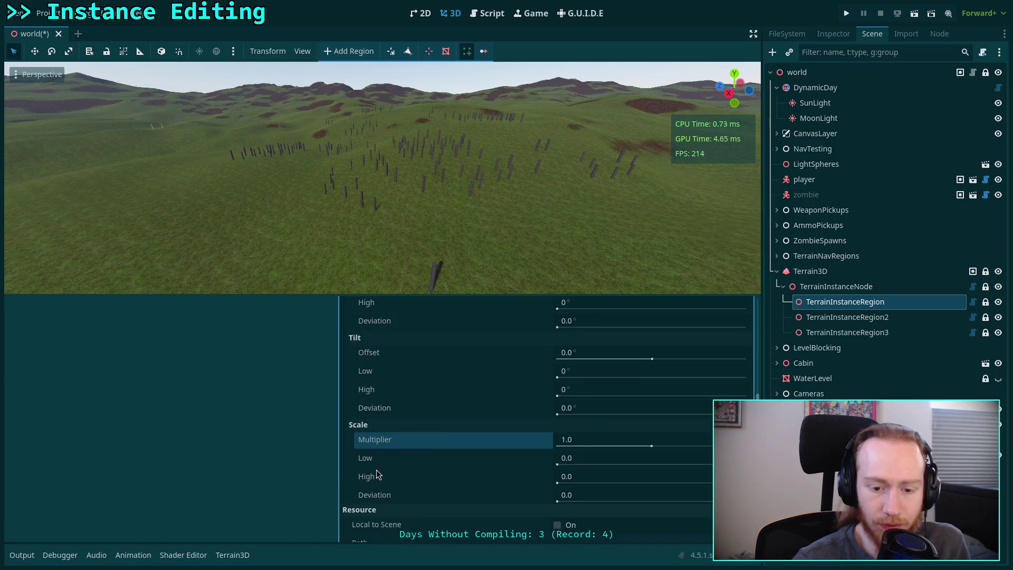
# Check the context menus of the Scale High and Scale Multiplier properties.
pyautogui.rightClick(375, 475)
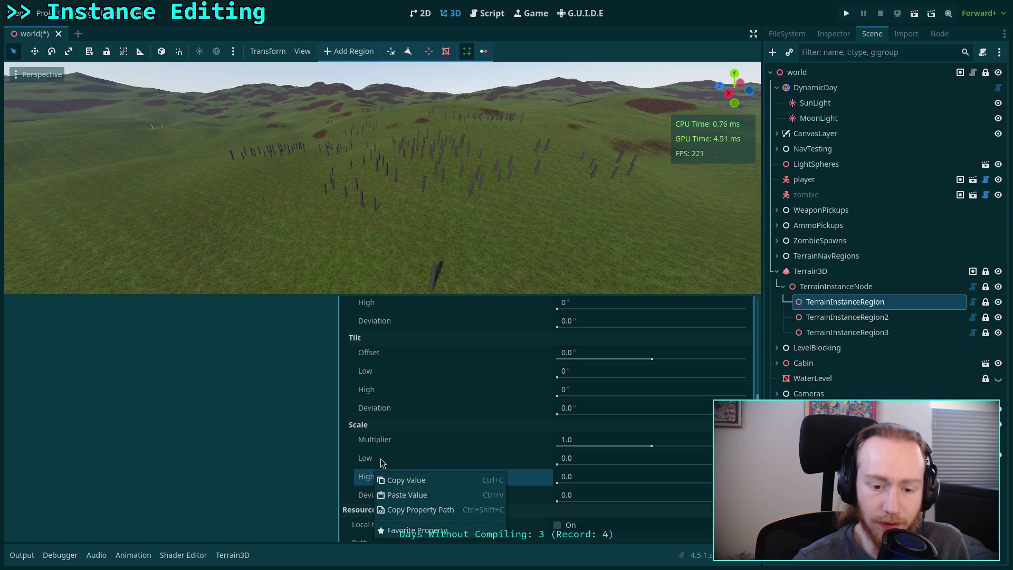
pyautogui.click(380, 457)
pyautogui.rightClick(405, 441)
pyautogui.scroll(5, 371, 438)
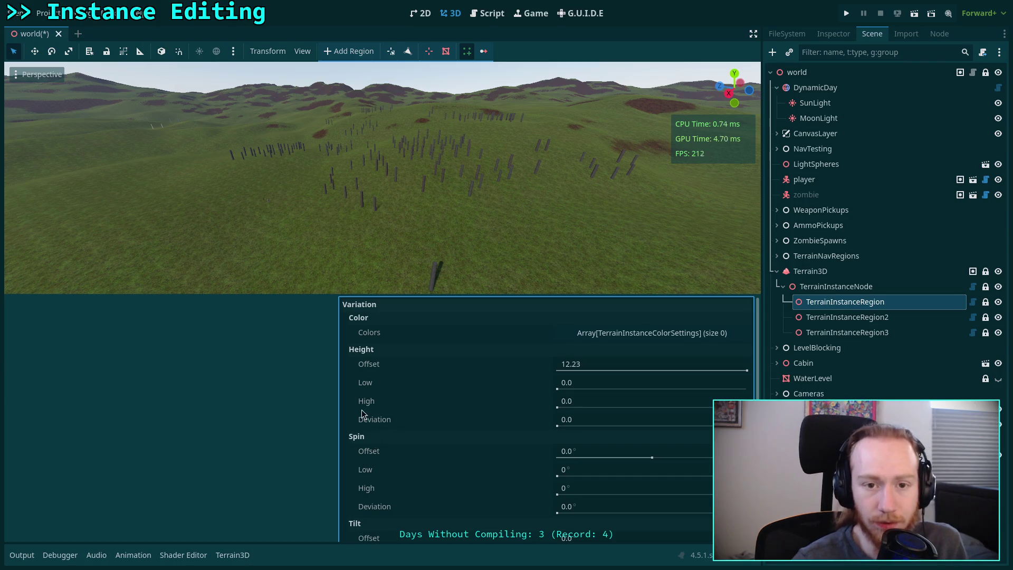
pyautogui.click(487, 13)
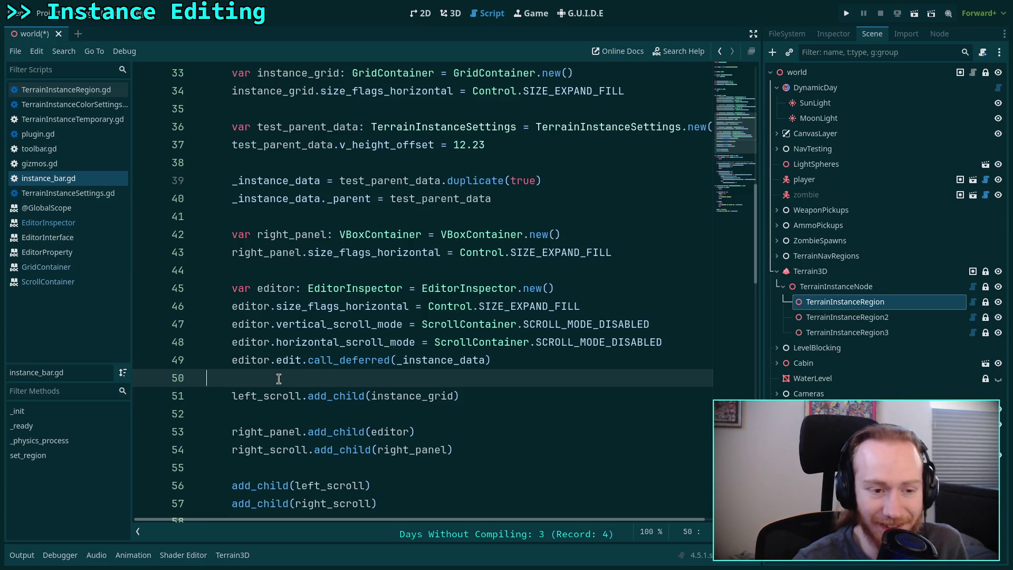
# Read the EditorInspector documentation and follow its EditorProperty link to that class reference.
pyautogui.click(53, 221)
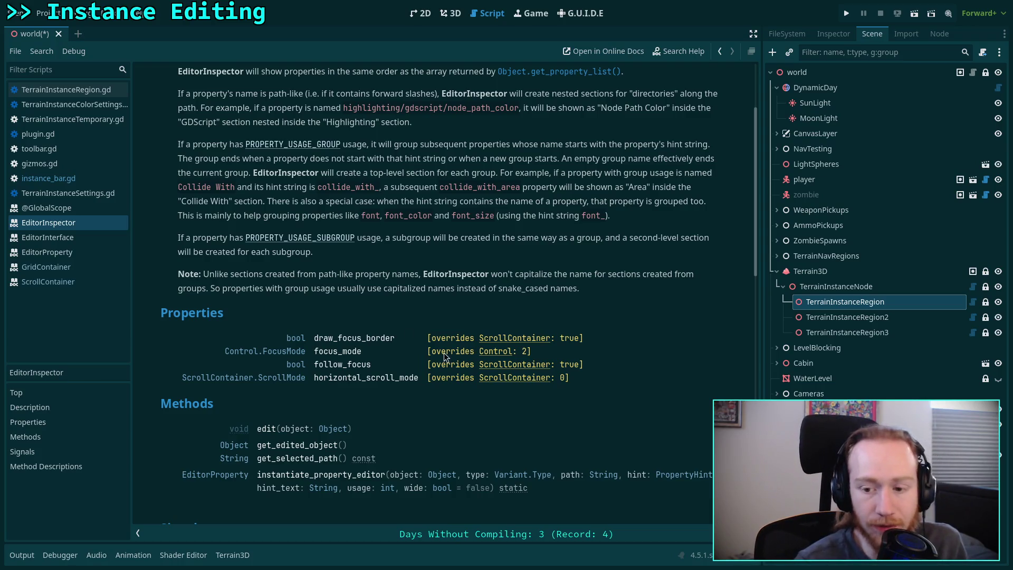
pyautogui.scroll(-10, 394, 403)
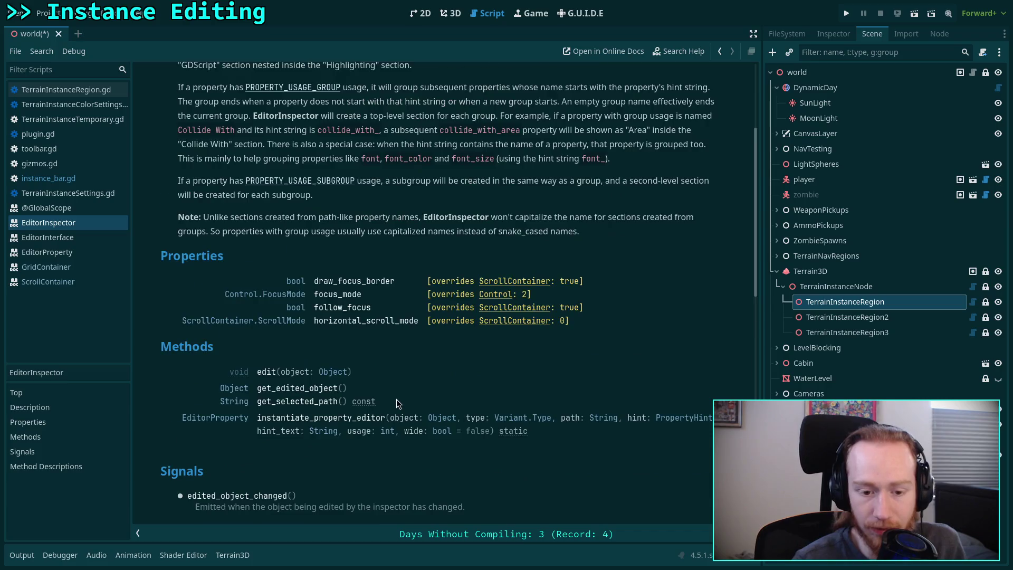
pyautogui.scroll(-2, 407, 385)
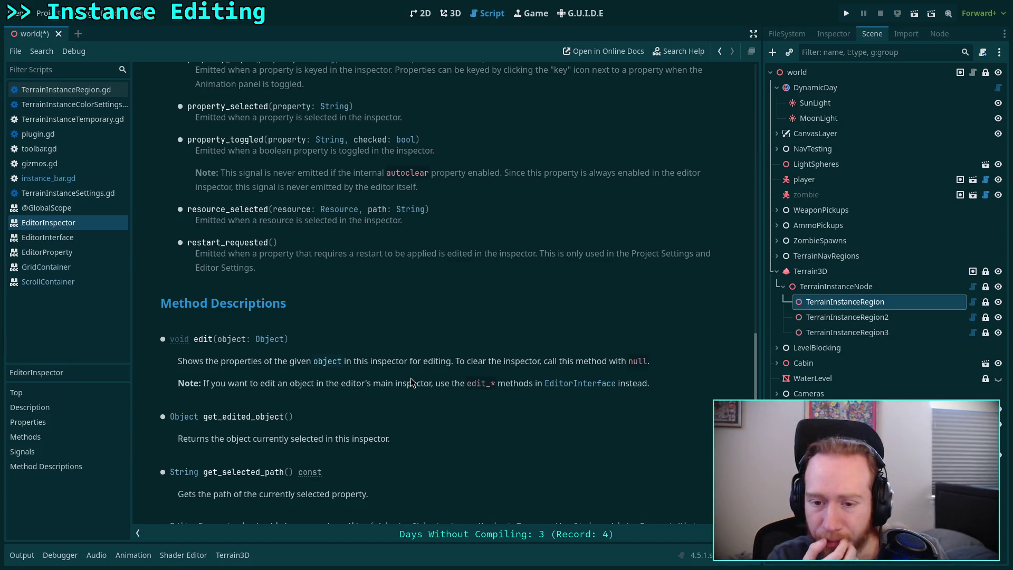
pyautogui.scroll(-2, 412, 382)
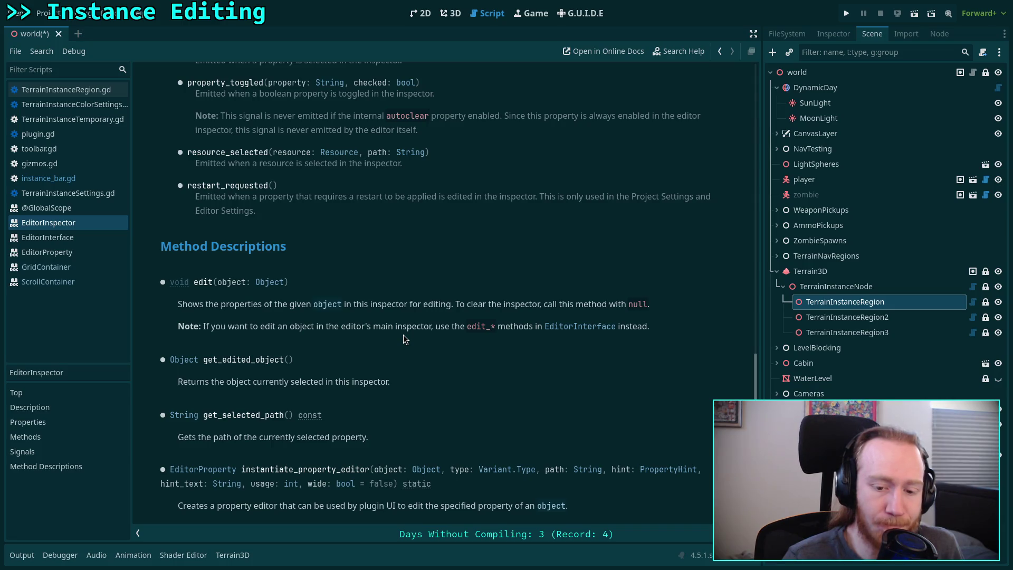
pyautogui.click(232, 469)
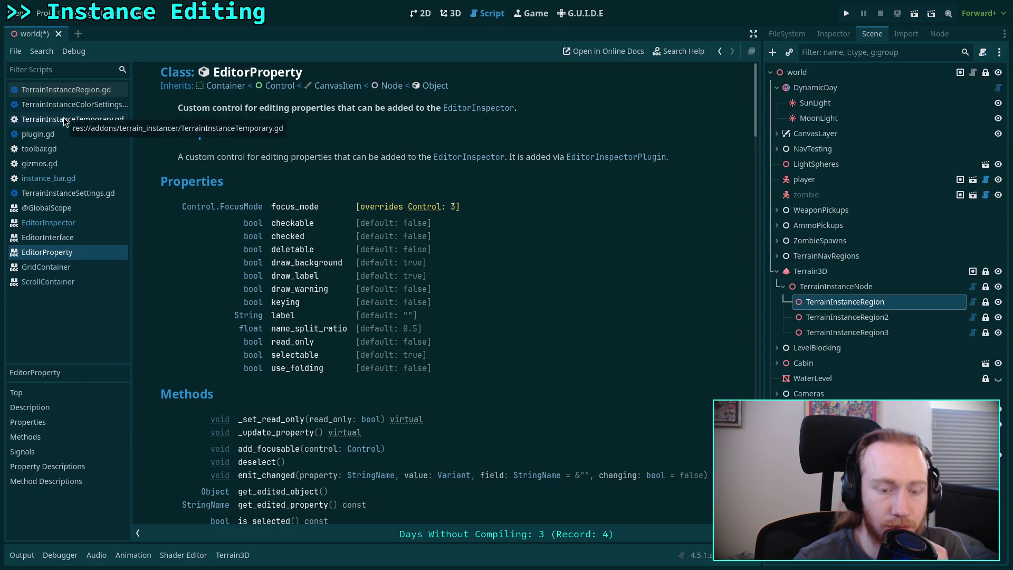
pyautogui.click(58, 94)
# Show the EditorInspector docs, check the 3D terrain in an enlarged viewport, then return to the docs.
pyautogui.click(70, 227)
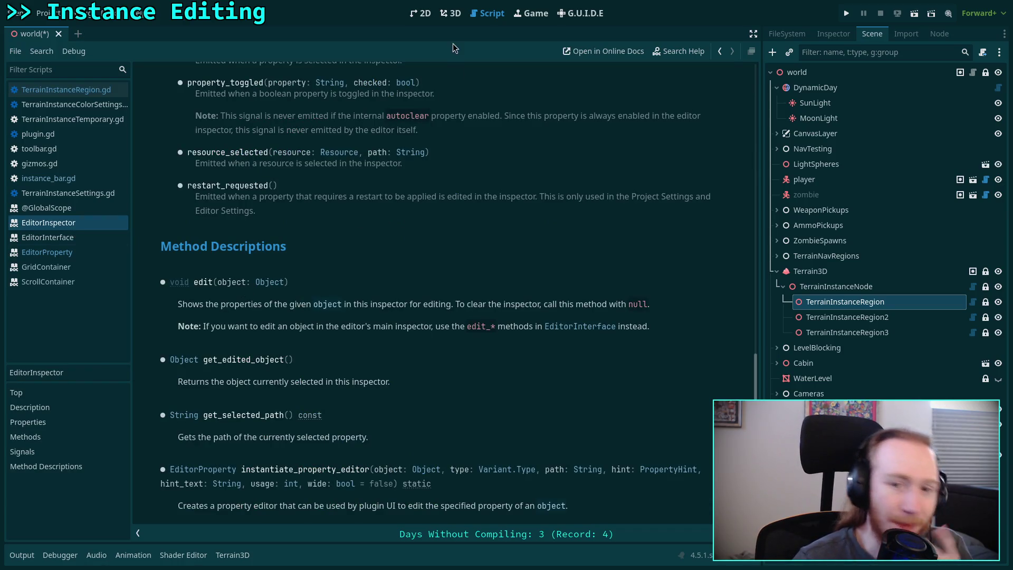
pyautogui.click(450, 13)
pyautogui.moveTo(476, 294)
pyautogui.mouseDown()
pyautogui.moveTo(464, 345)
pyautogui.moveTo(479, 463)
pyautogui.moveTo(492, 439)
pyautogui.mouseUp()
pyautogui.scroll(-5, 508, 505)
pyautogui.scroll(5, 514, 501)
pyautogui.click(412, 447)
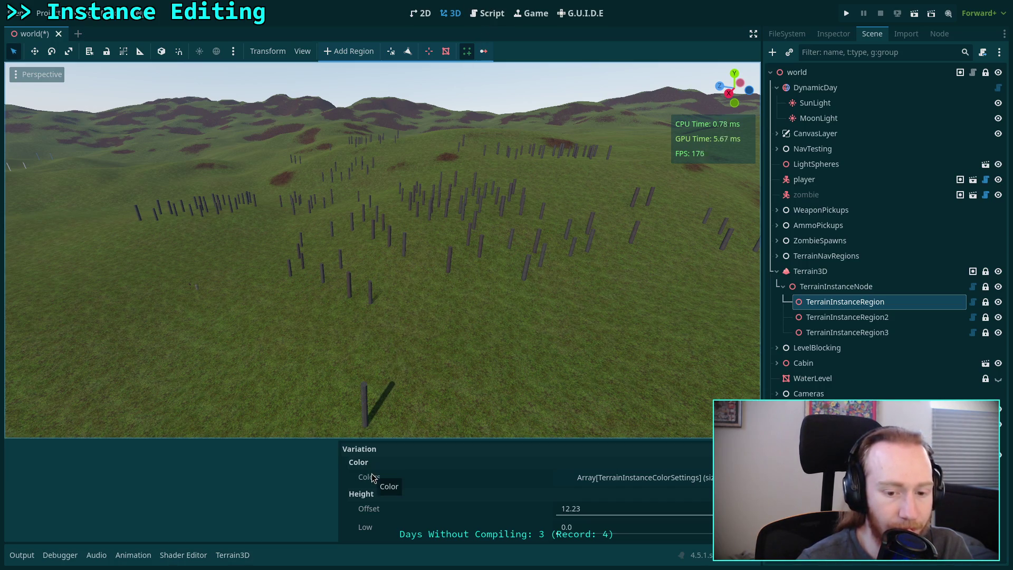
pyautogui.click(486, 18)
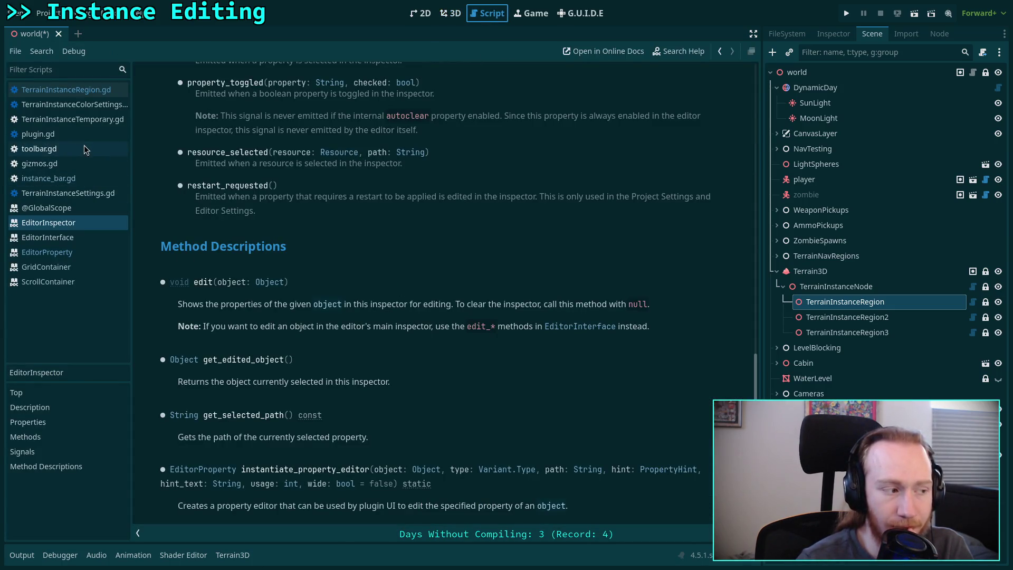
pyautogui.click(83, 118)
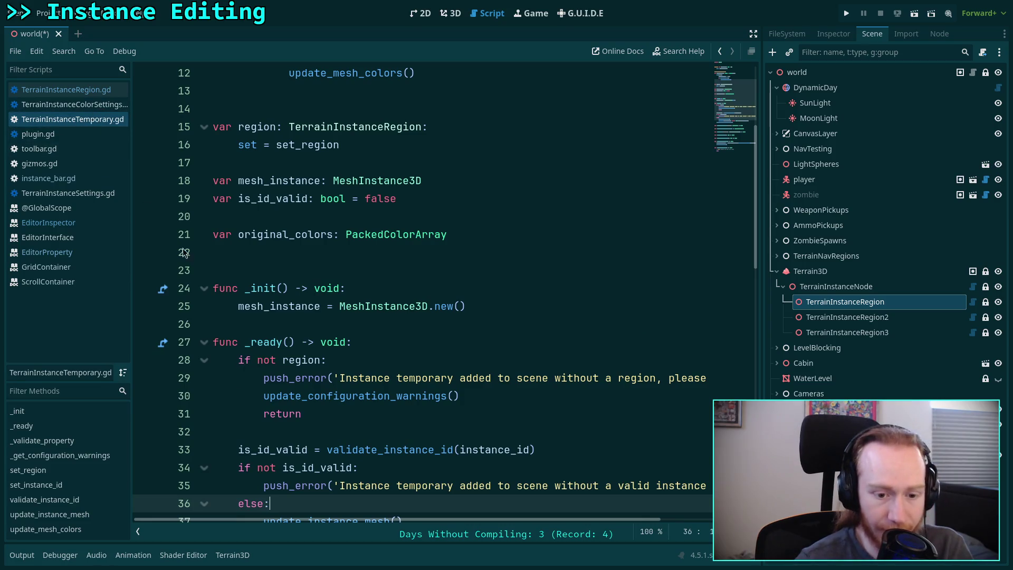
# Open TerrainInstanceSettings.gd and go to line 136 in its _validate_property function.
pyautogui.scroll(-5, 255, 338)
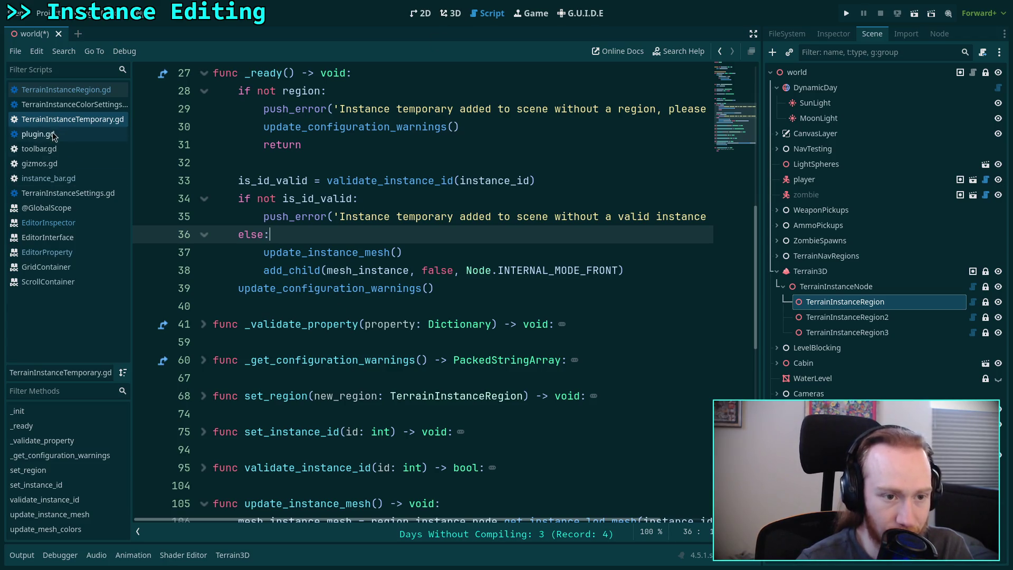
pyautogui.click(65, 177)
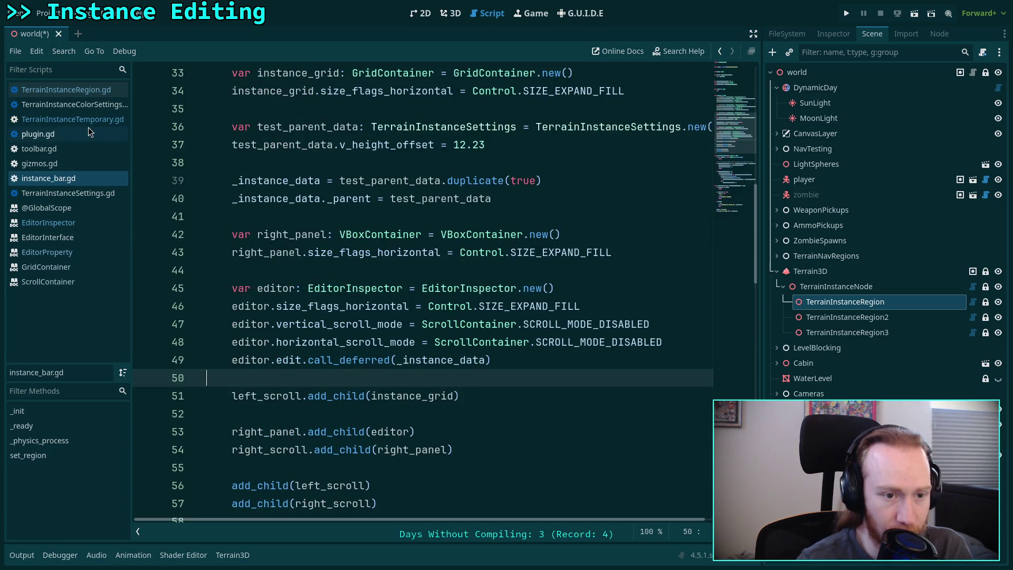
pyautogui.click(91, 193)
pyautogui.scroll(-3, 372, 336)
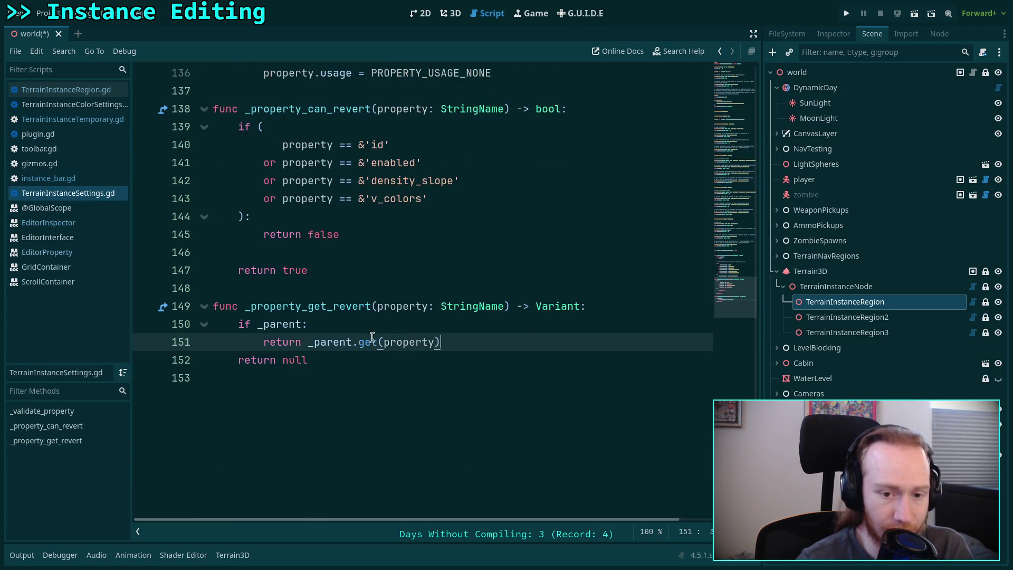
pyautogui.scroll(5, 364, 336)
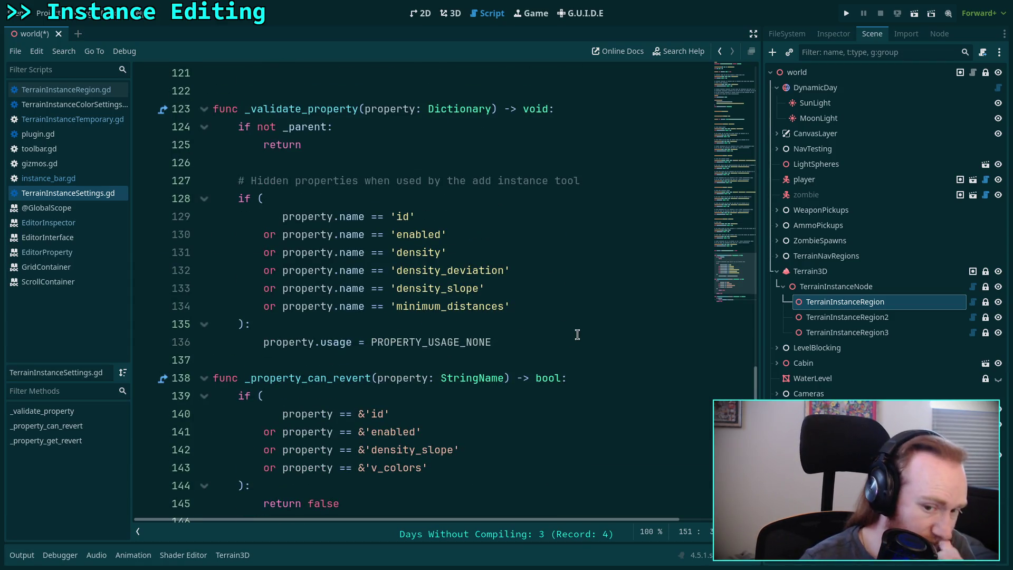
pyautogui.click(562, 343)
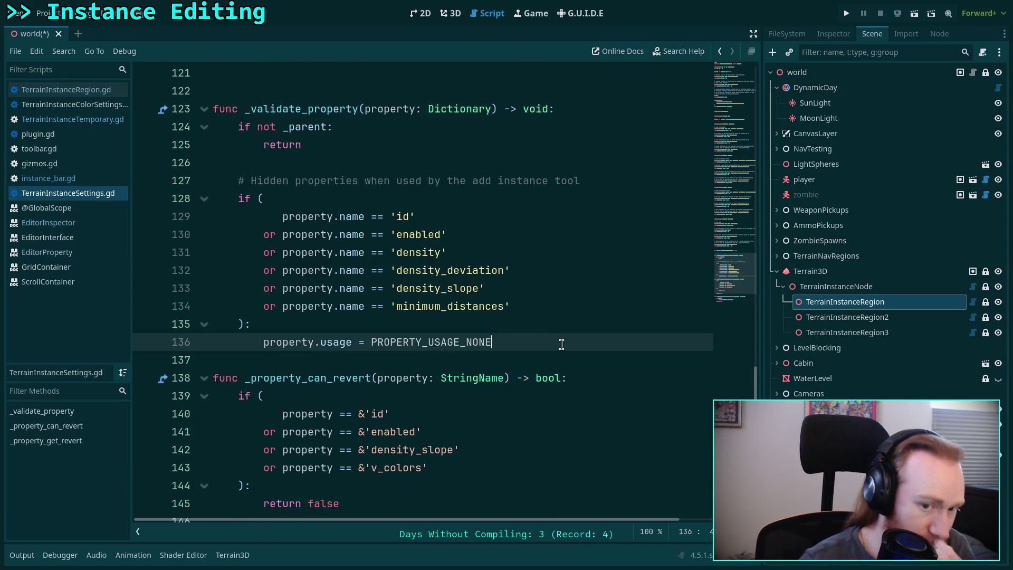
# Start an "or property.name == 'a" condition after line 134 and save the script.
pyautogui.click(588, 313)
pyautogui.press('Return')
pyautogui.write('or p')
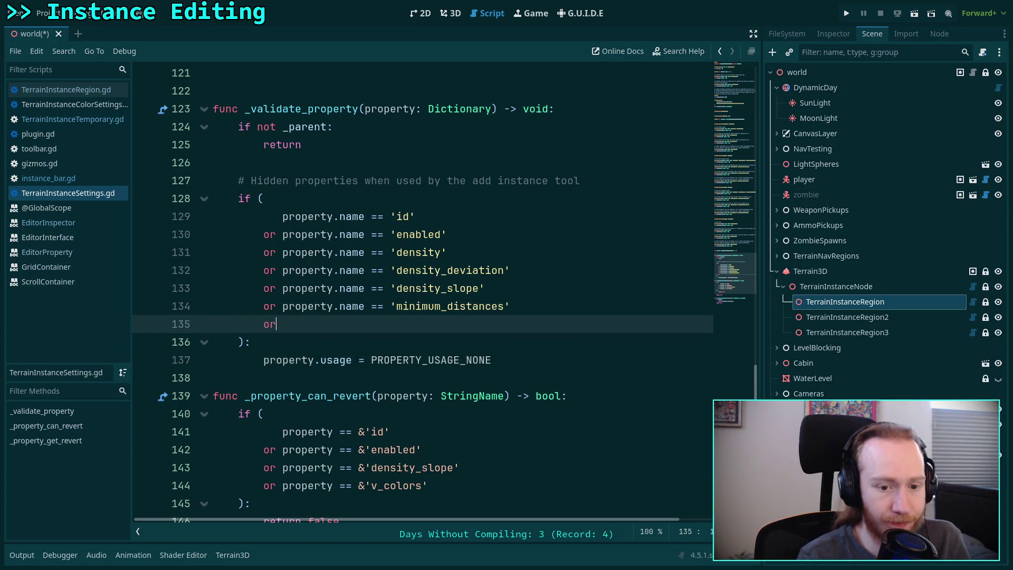
pyautogui.write('r')
pyautogui.press('Return')
pyautogui.write('.name')
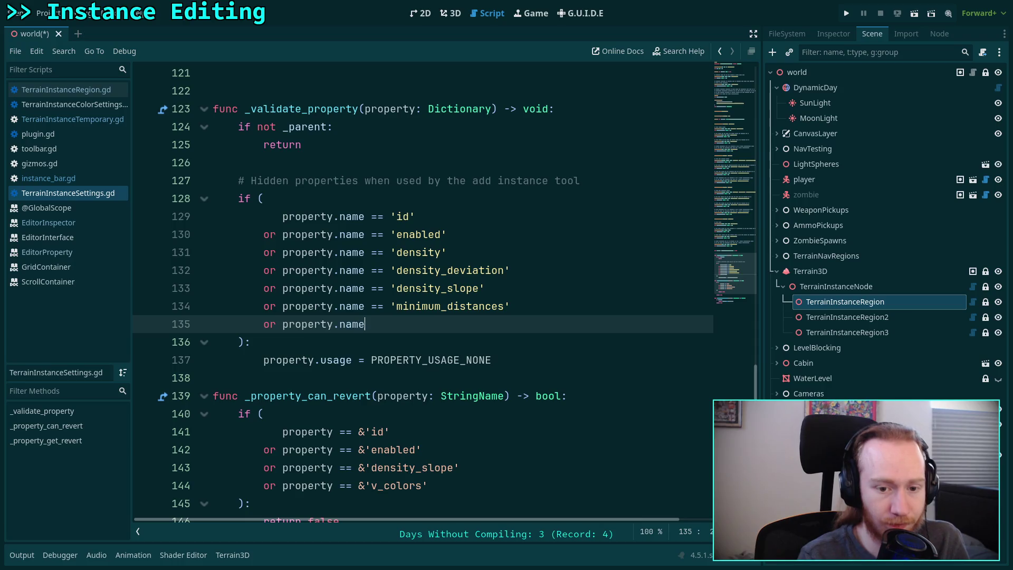
pyautogui.write(" == '")
pyautogui.press('Escape')
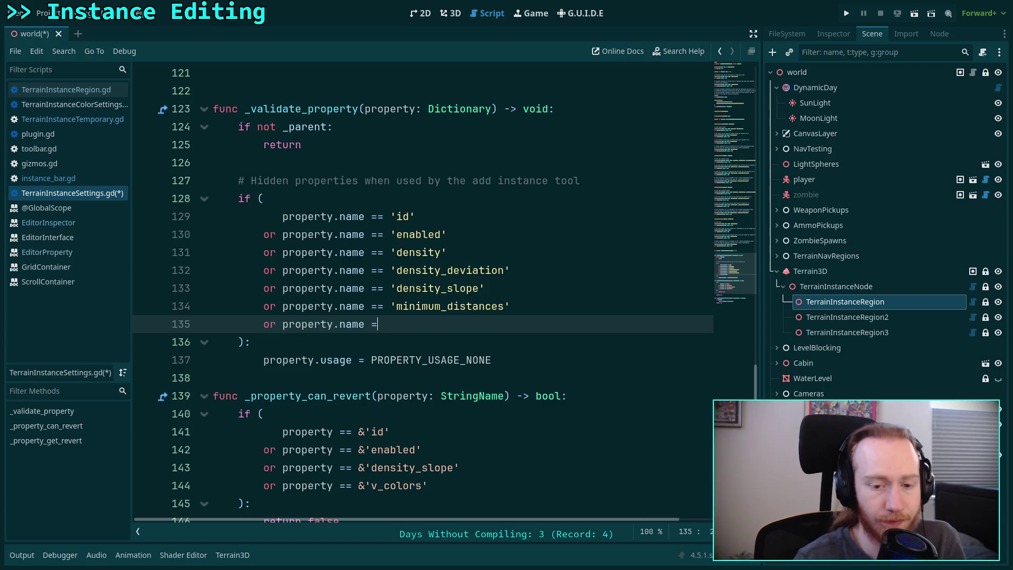
pyautogui.write('=')
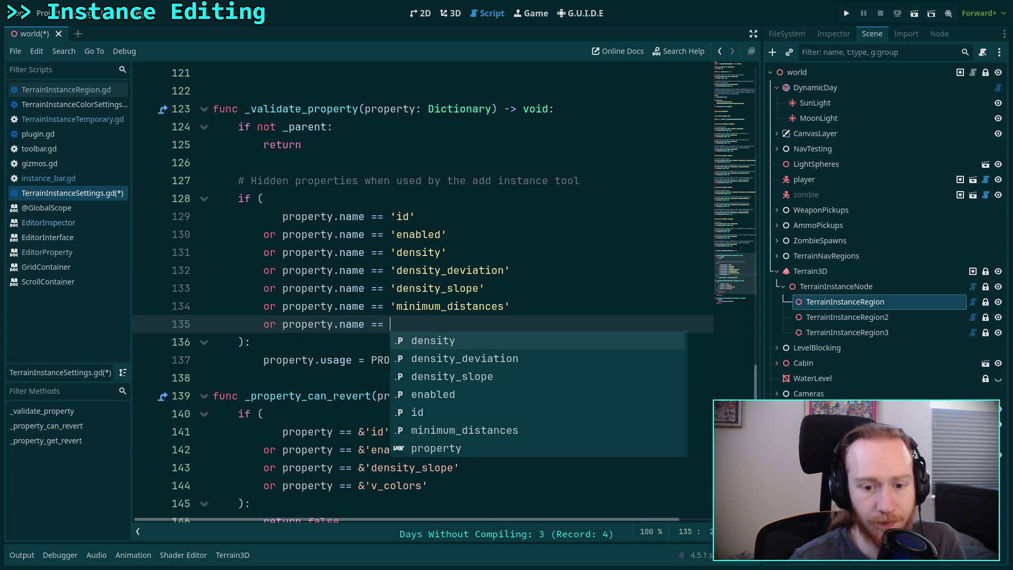
pyautogui.write(" '")
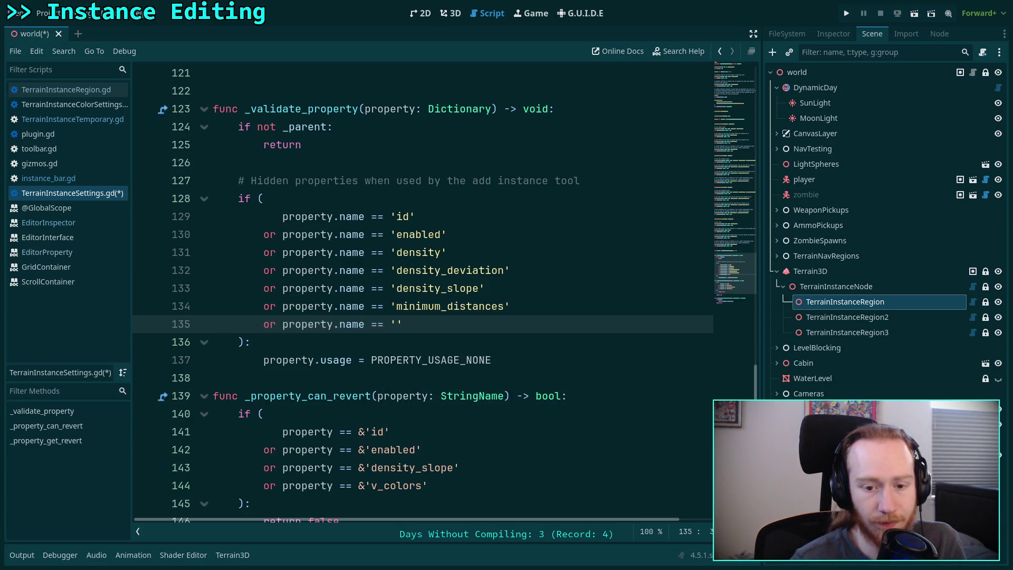
pyautogui.press('BackSpace')
pyautogui.press('BackSpace')
pyautogui.press('BackSpace')
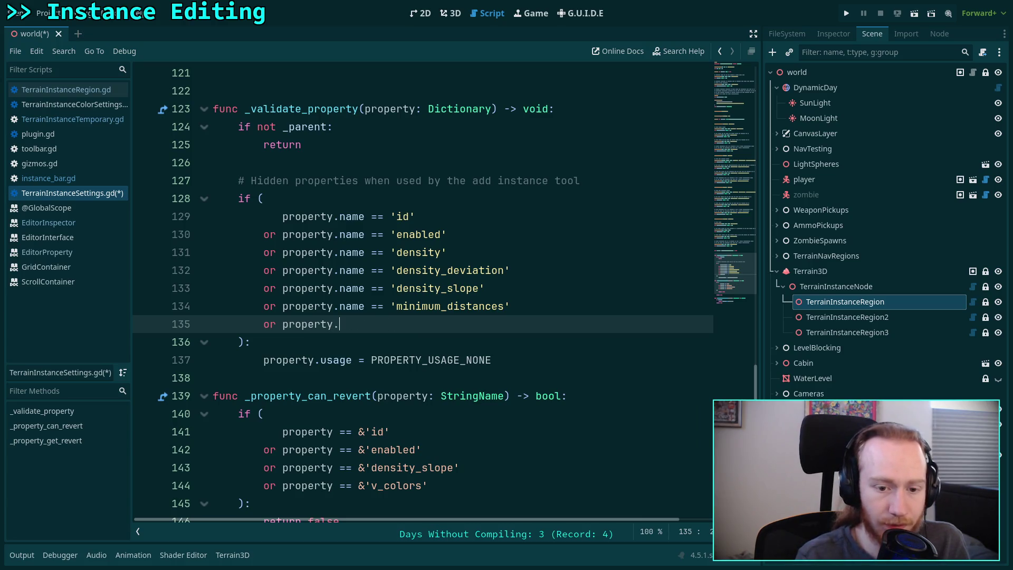
pyautogui.write("name == '")
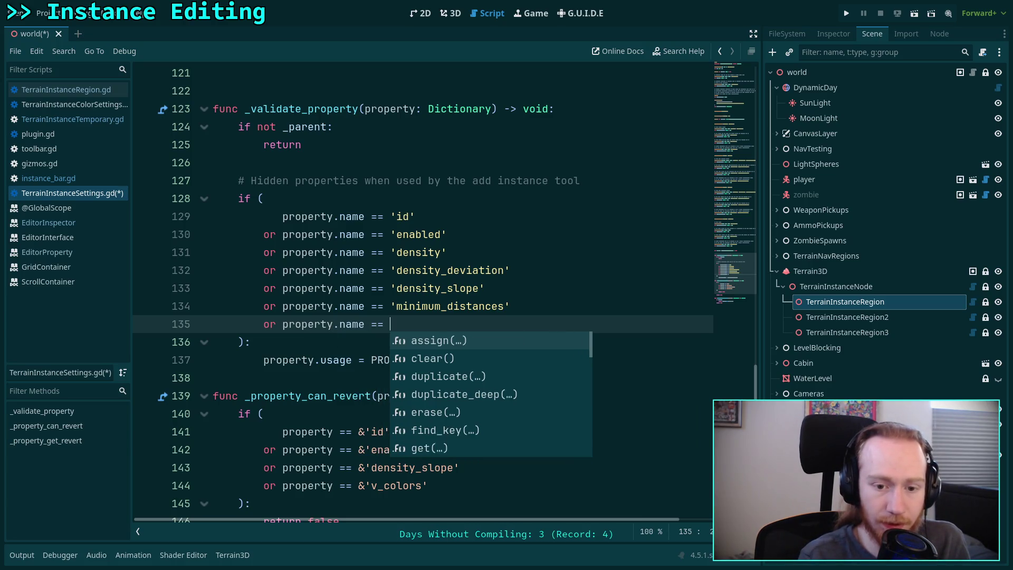
pyautogui.write('a')
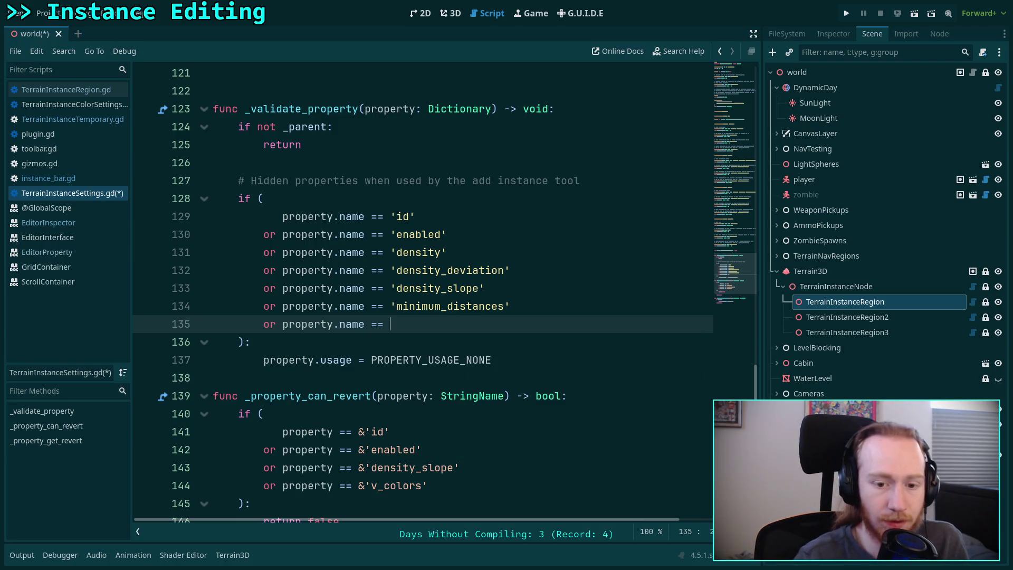
pyautogui.click(593, 311)
pyautogui.hotkey('ctrl', 's')
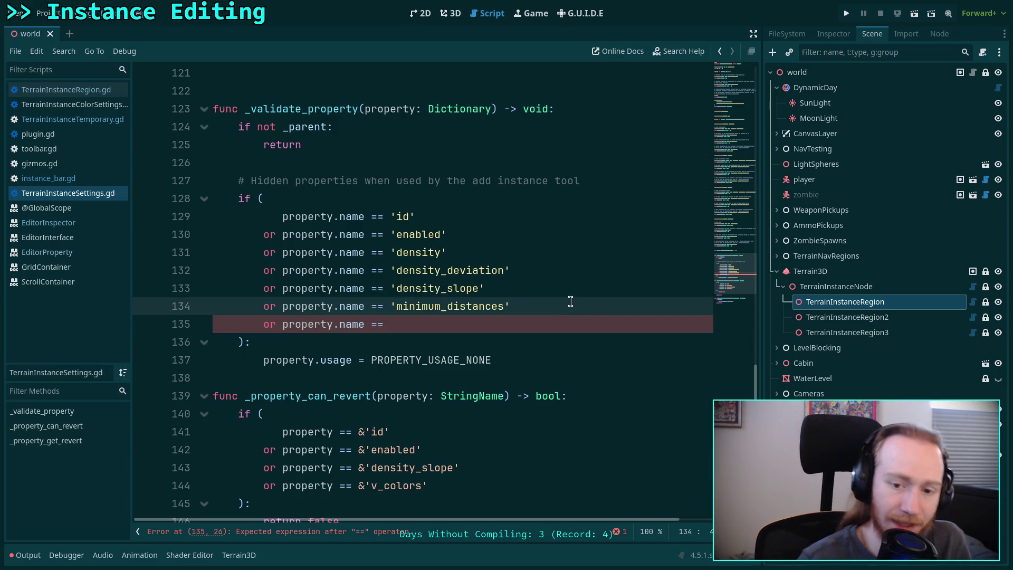
# Replace the unfinished line with a fresh 'or property.name' condition and browse the name suggestions.
pyautogui.keyDown('shift'); pyautogui.click(541, 322); pyautogui.keyUp('shift')
pyautogui.press('BackSpace')
pyautogui.press('Return')
pyautogui.write('or property')
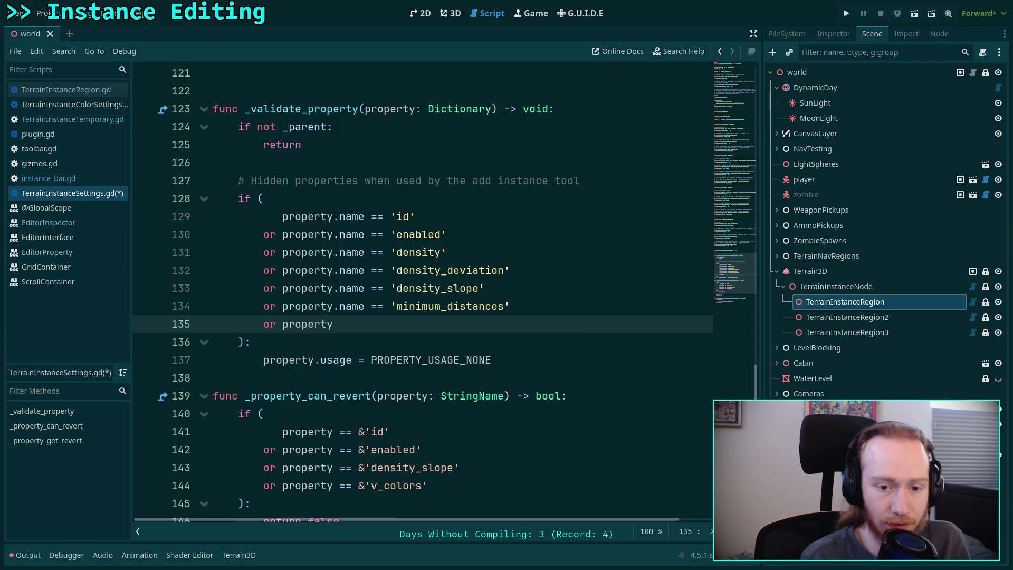
pyautogui.write('.name ==')
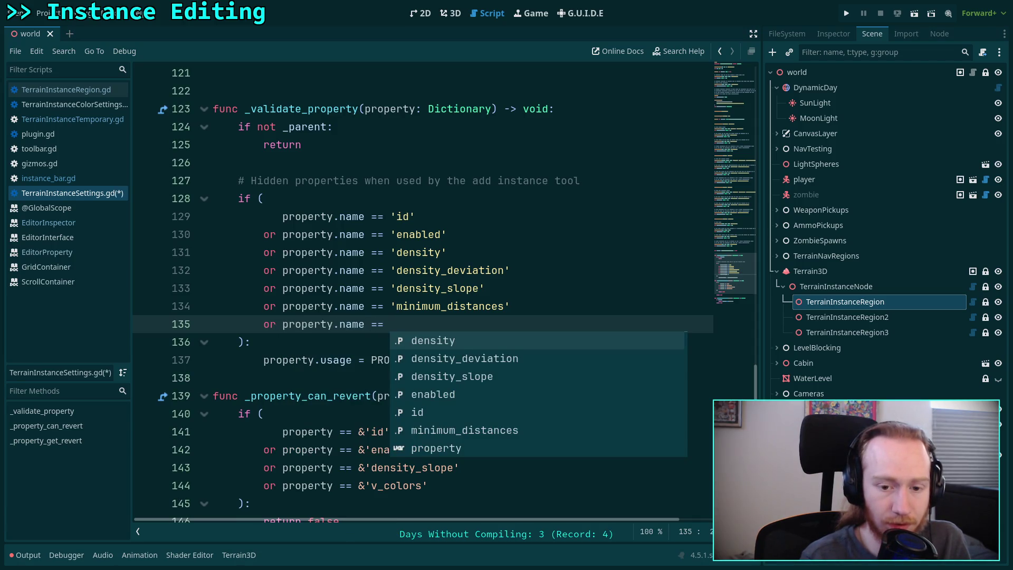
pyautogui.press('Down')
pyautogui.press('Down')
pyautogui.press('Down')
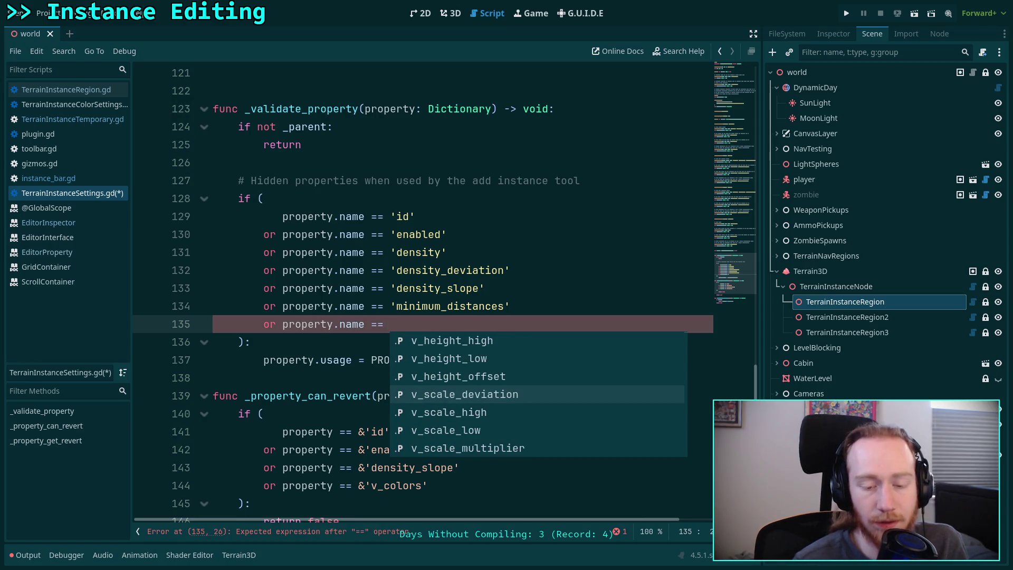
pyautogui.press('Down')
pyautogui.press('Down')
pyautogui.press('Down')
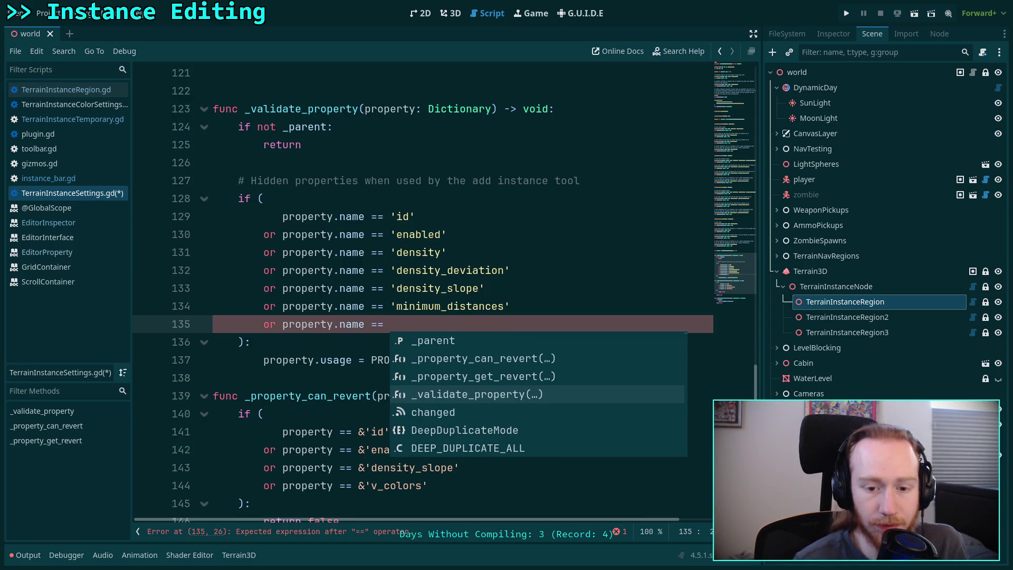
pyautogui.press('Down')
pyautogui.press('Down')
pyautogui.press('Down')
pyautogui.press('Down')
pyautogui.press('Down')
pyautogui.press('Down')
pyautogui.press('Up')
pyautogui.press('Up')
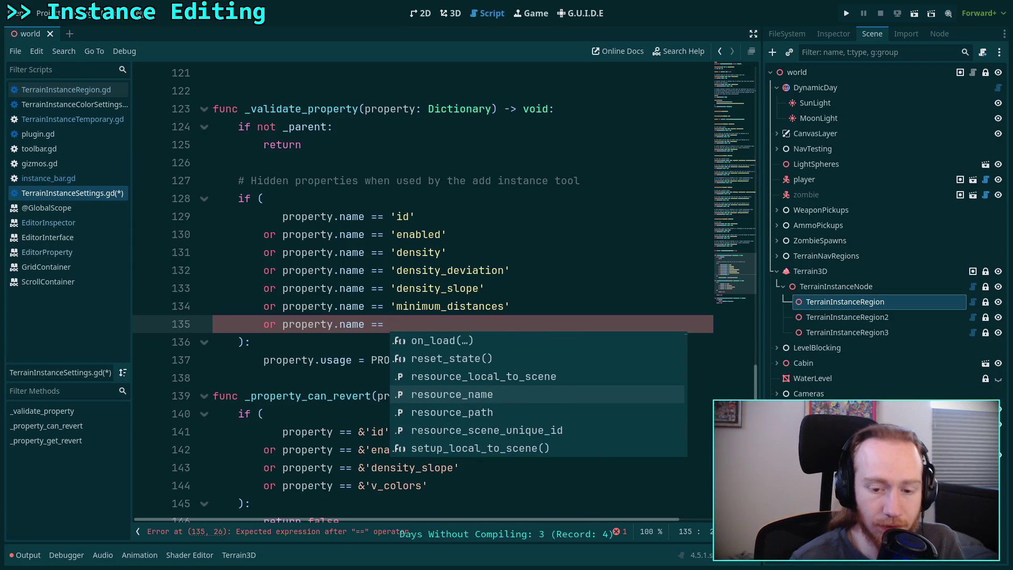
pyautogui.press('Down')
pyautogui.press('Down')
pyautogui.press('Down')
pyautogui.press('Down')
pyautogui.press('Down')
pyautogui.press('Down')
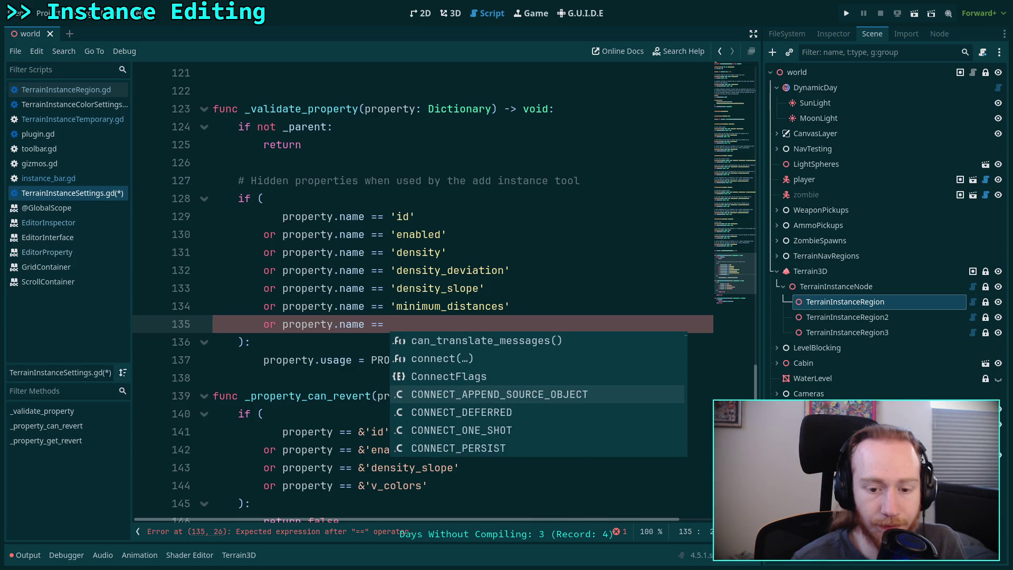
pyautogui.click(450, 13)
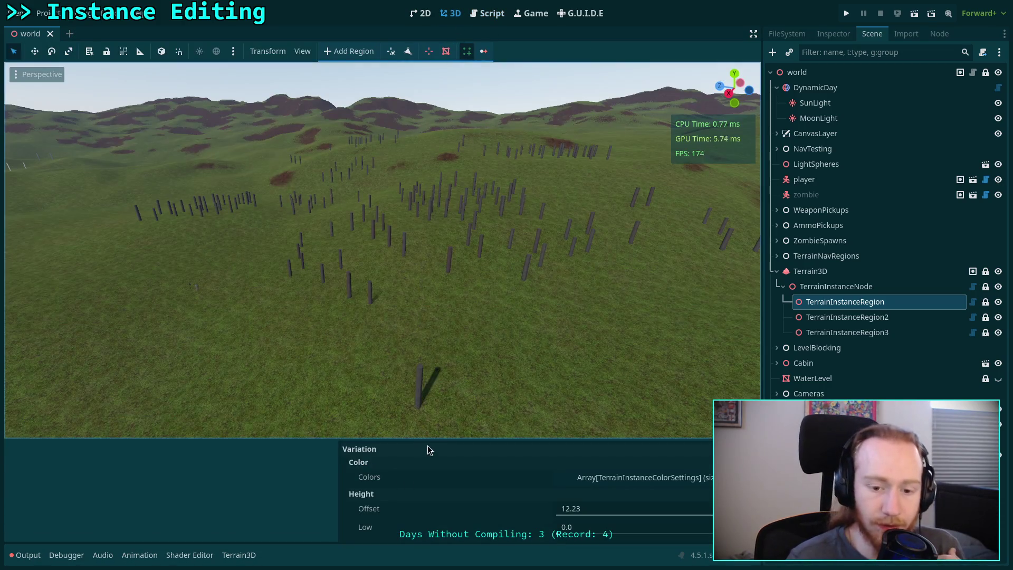
# Inspect TerrainInstanceRegion's element 0 Resource section, then switch back to the script editor.
pyautogui.moveTo(430, 440); pyautogui.dragTo(438, 393)
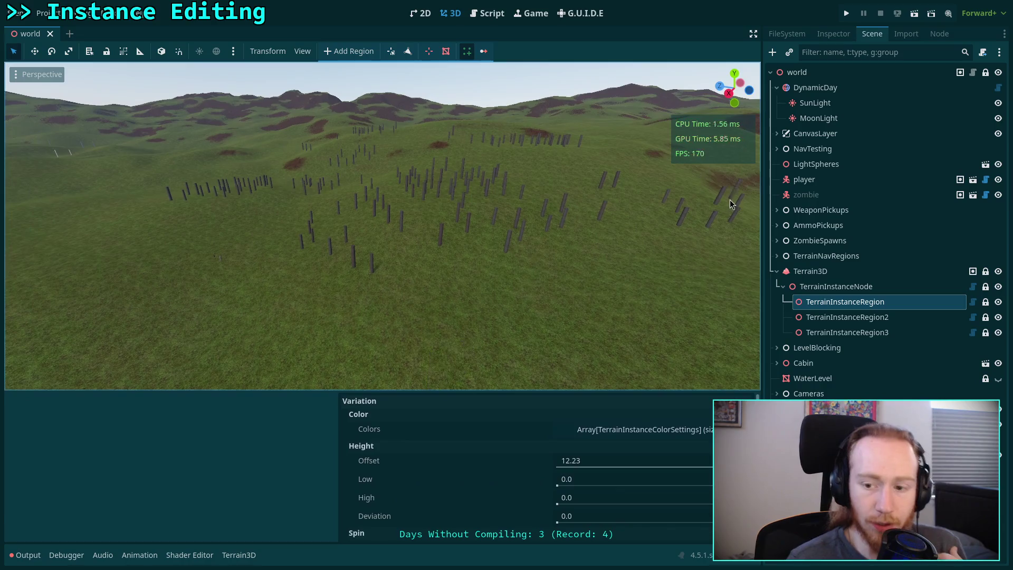
pyautogui.click(817, 36)
pyautogui.click(926, 209)
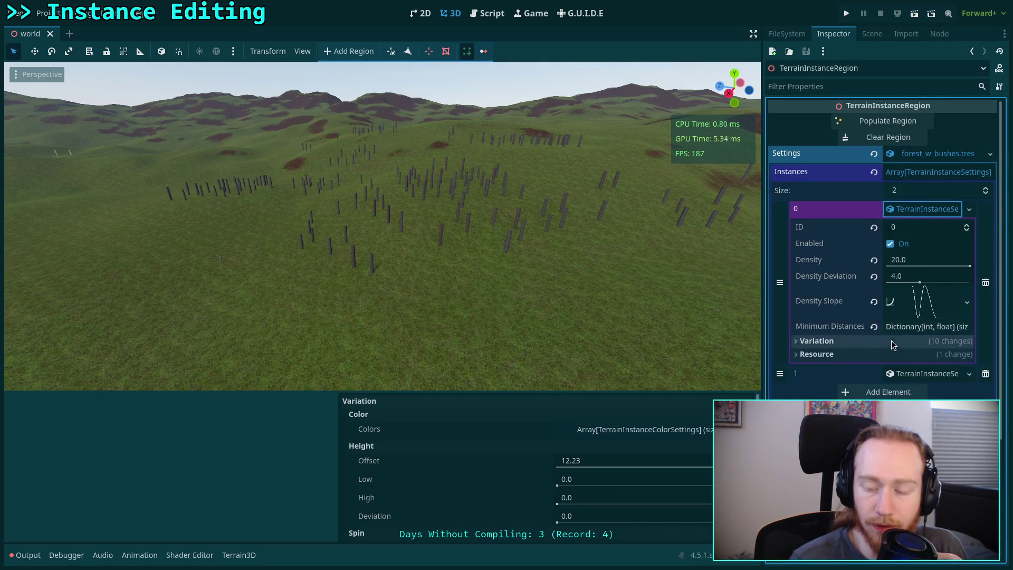
pyautogui.click(885, 352)
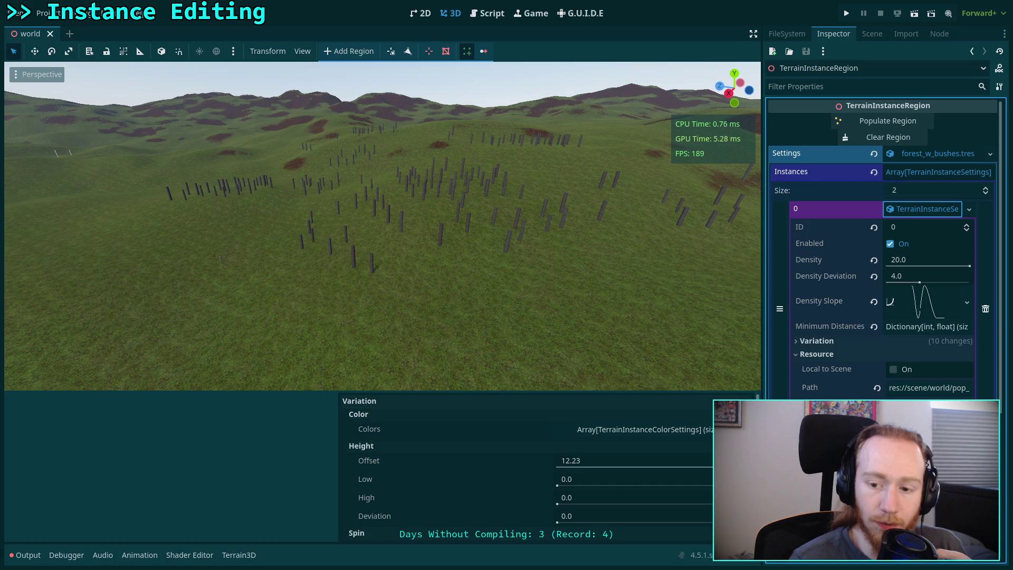
pyautogui.hotkey('ctrl', 'F3')
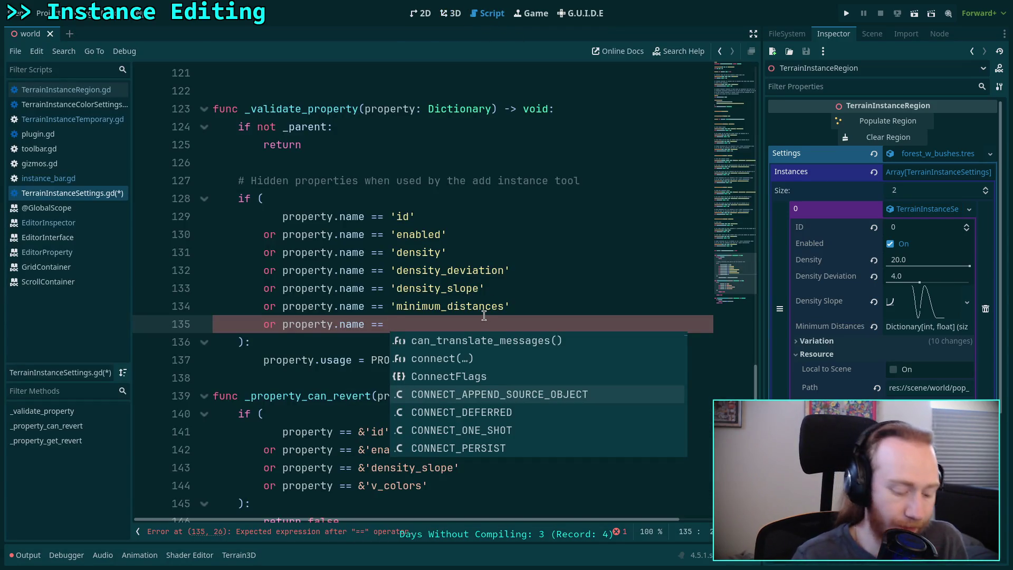
# Add 'resource_local_to_scene' and 'resource_path' comparisons to the _validate_property condition.
pyautogui.write("'resource_local_to_scene")
pyautogui.moveTo(829, 372)
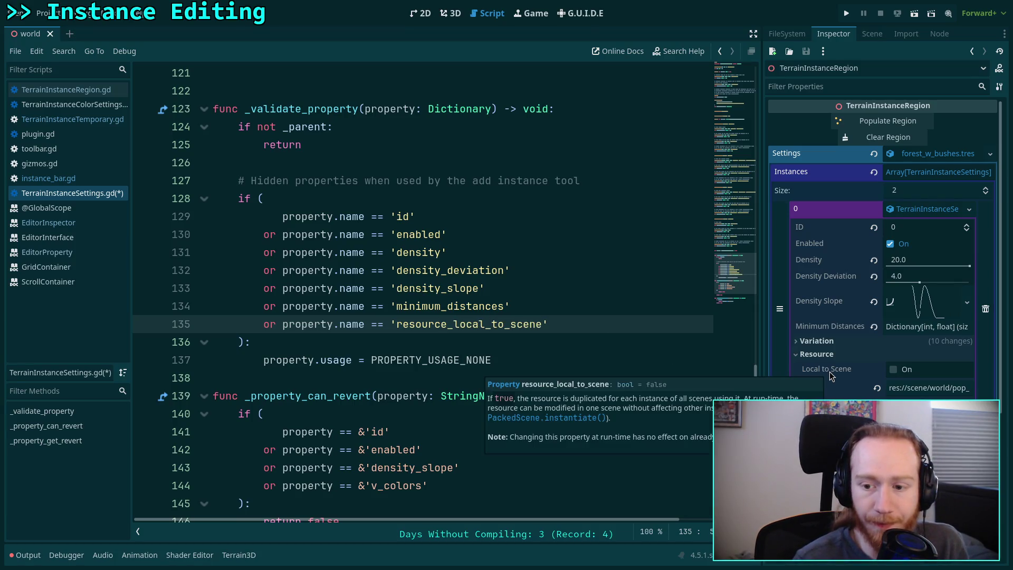
pyautogui.click(599, 323)
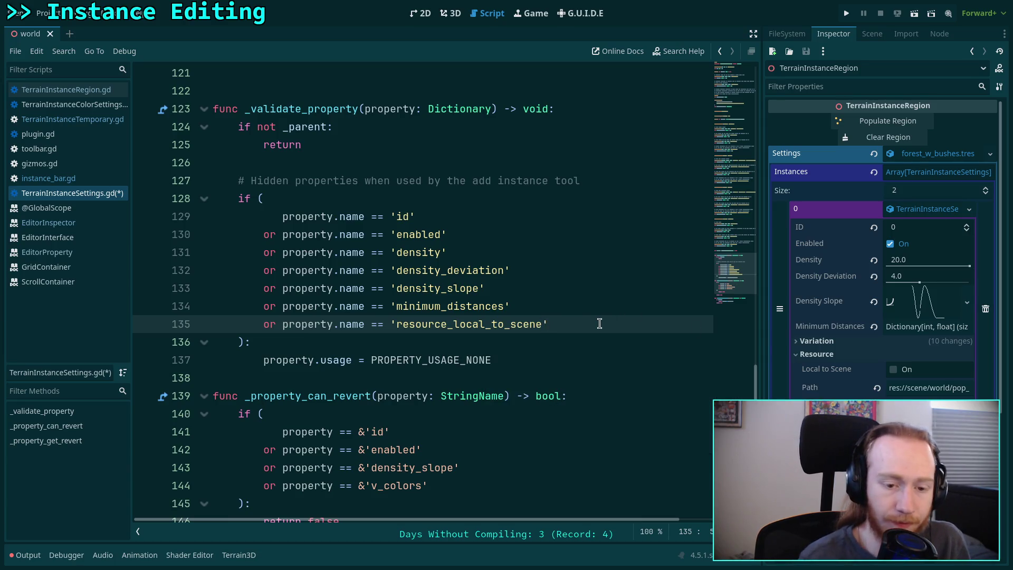
pyautogui.press('Return')
pyautogui.write('or property')
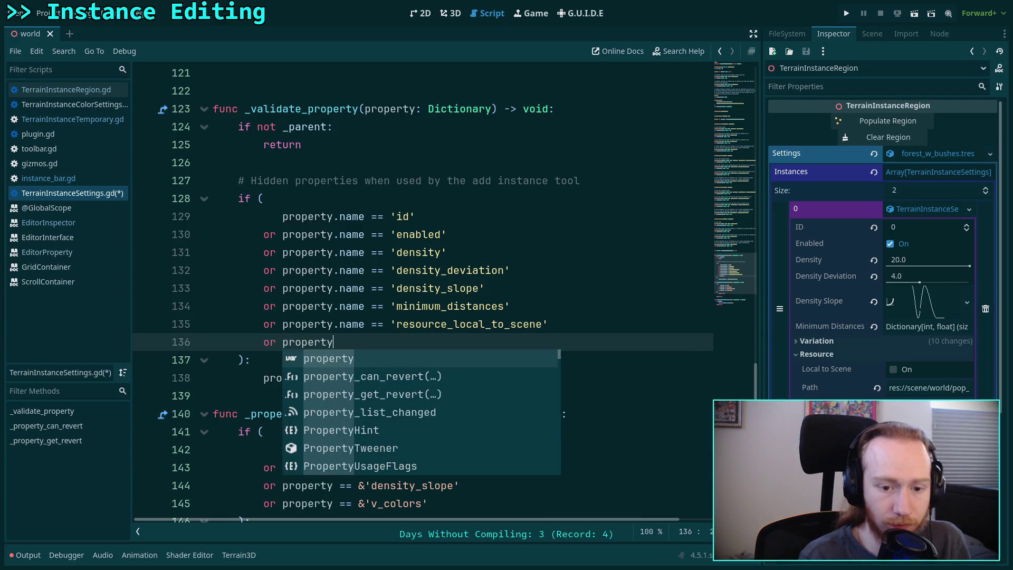
pyautogui.write(".name == 're")
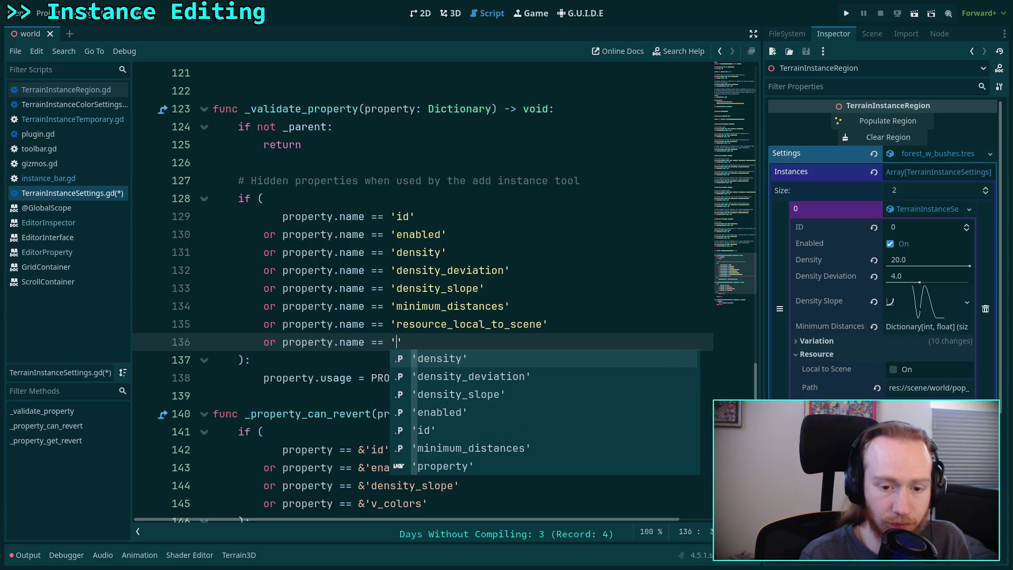
pyautogui.write('source_path')
# Add a quoted 'resource_name' comparison using autocomplete and save the script.
pyautogui.press('Return')
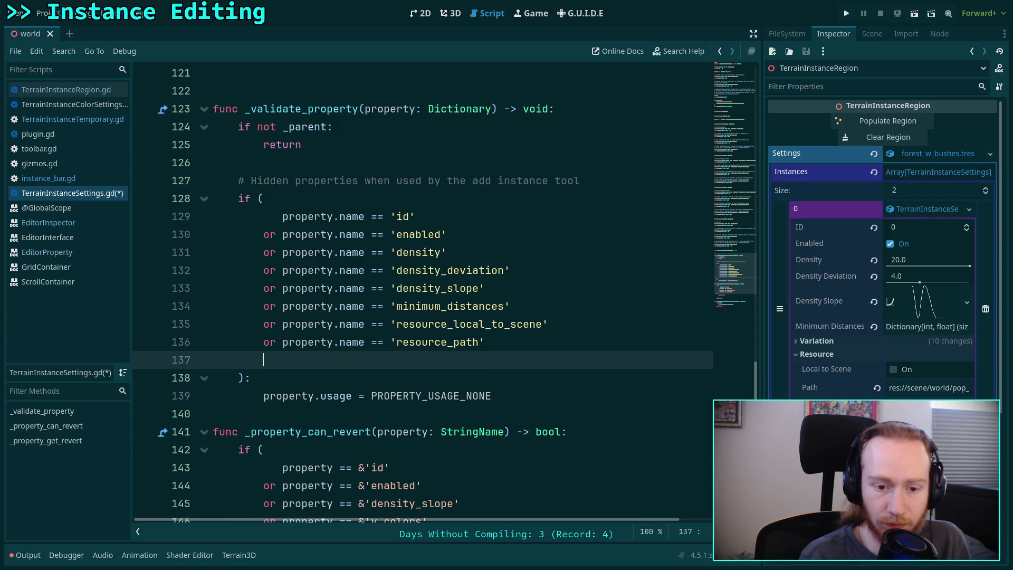
pyautogui.write('or property.')
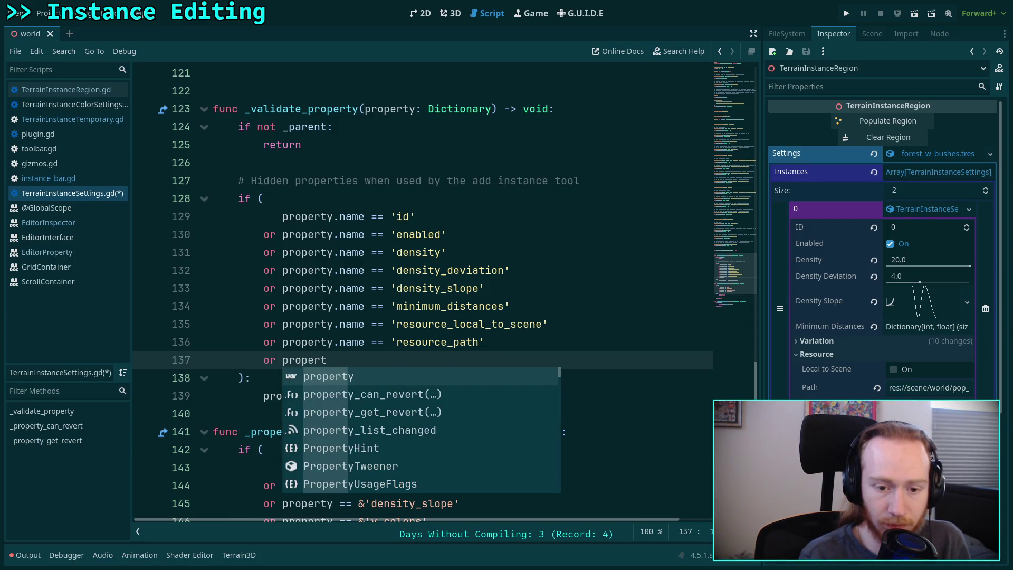
pyautogui.write('name == ')
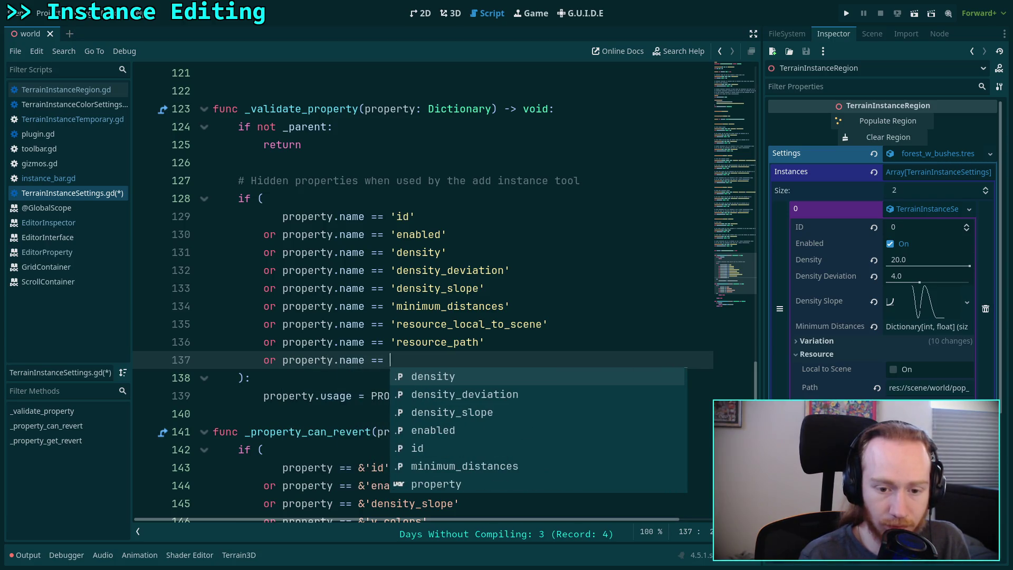
pyautogui.write('resourc')
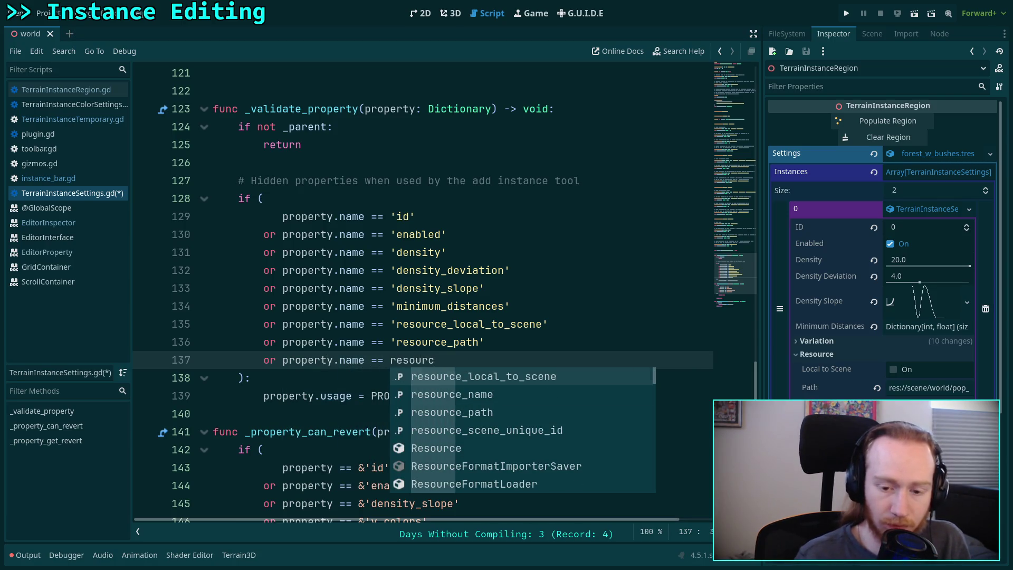
pyautogui.press('Up')
pyautogui.press('Up')
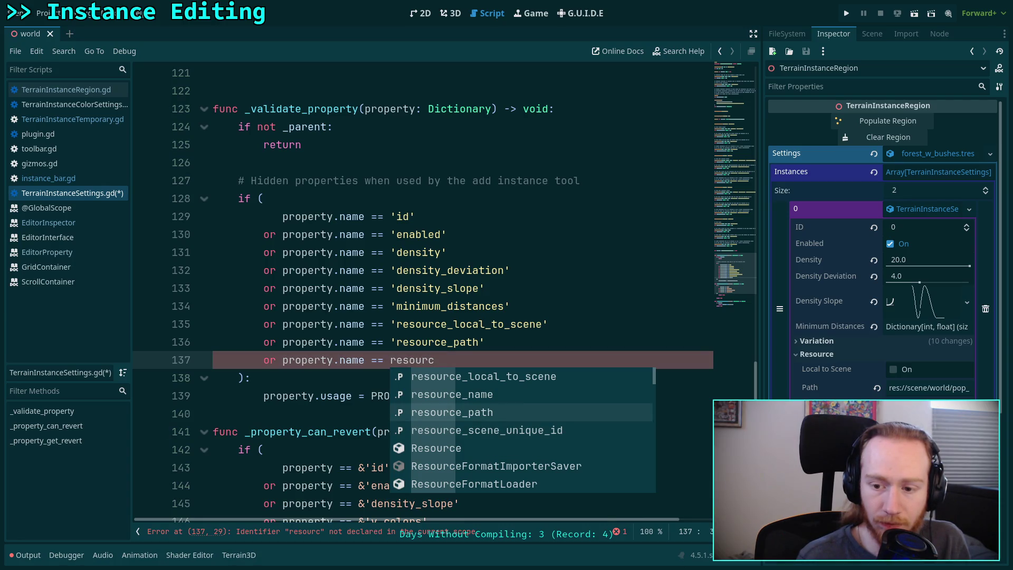
pyautogui.press('Return')
pyautogui.click(391, 359)
pyautogui.write("'")
pyautogui.press('End')
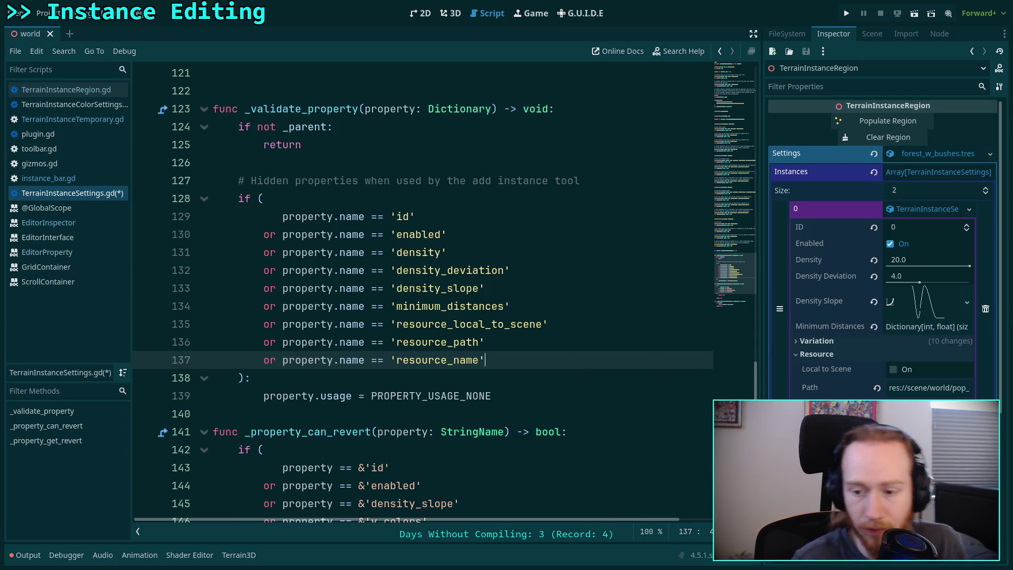
pyautogui.click(570, 340)
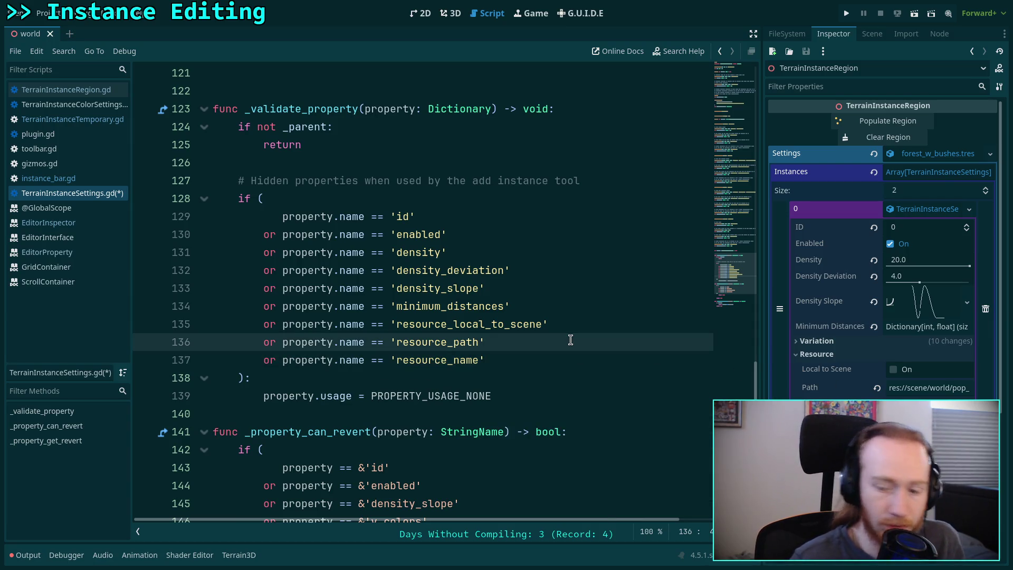
pyautogui.hotkey('ctrl', 's')
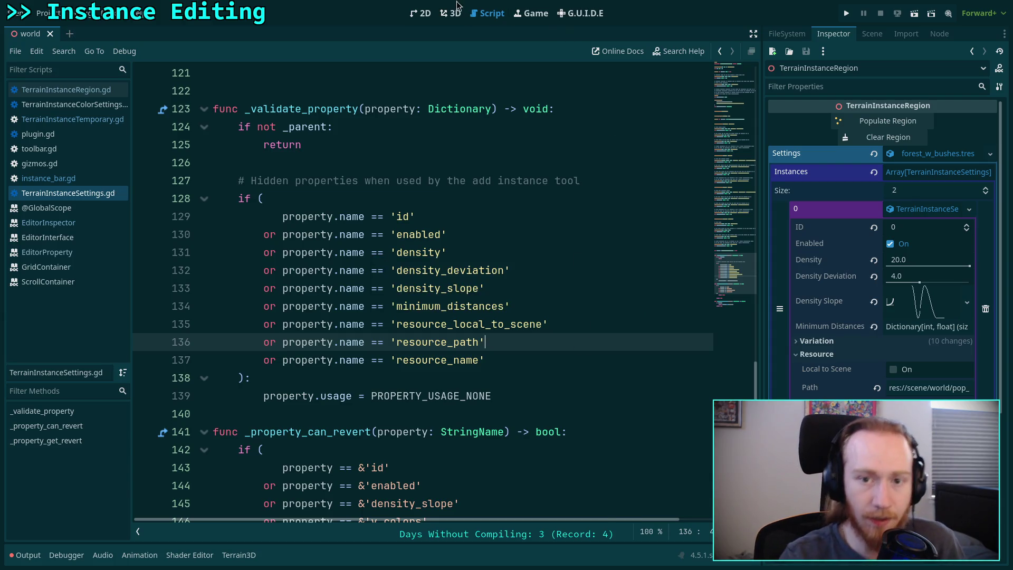
# Toggle the Terrain Instancer plugin off and on in Project Settings > Plugins.
pyautogui.click(452, 12)
pyautogui.click(43, 13)
pyautogui.click(66, 30)
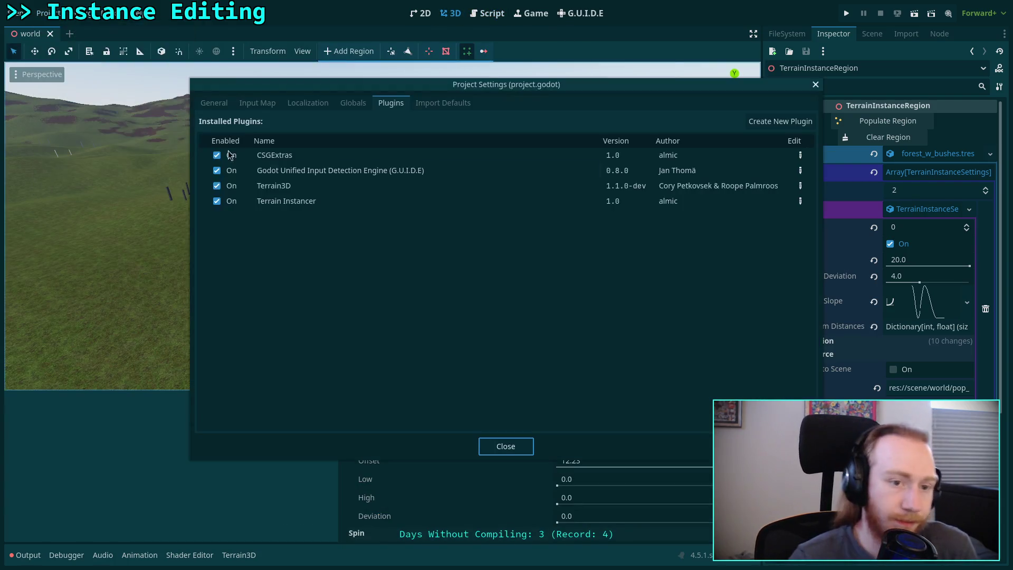
pyautogui.click(225, 200)
pyautogui.click(226, 201)
pyautogui.click(504, 446)
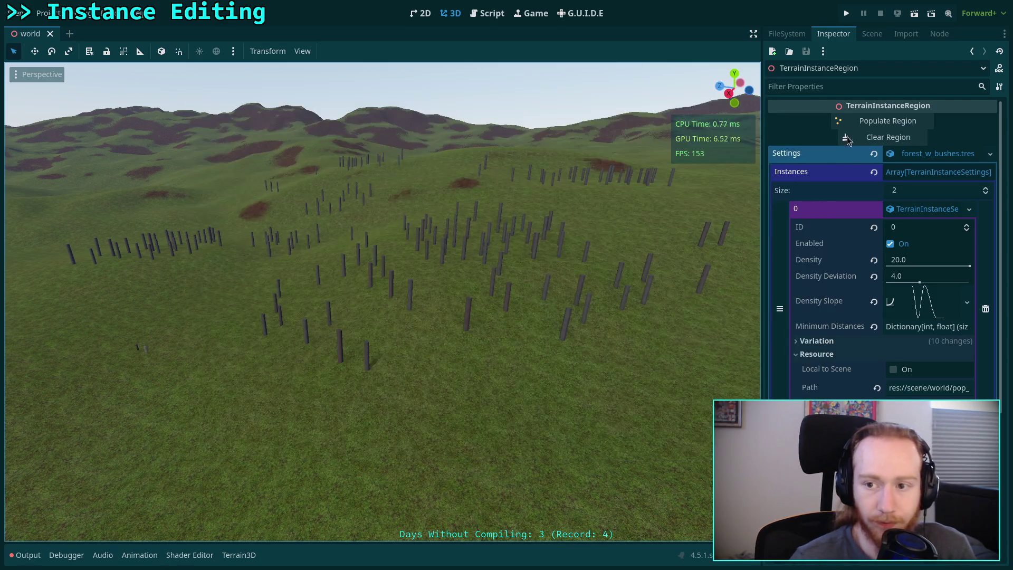
# Reselect TerrainInstanceRegion in the Scene dock to bring back its instancer tools.
pyautogui.click(872, 33)
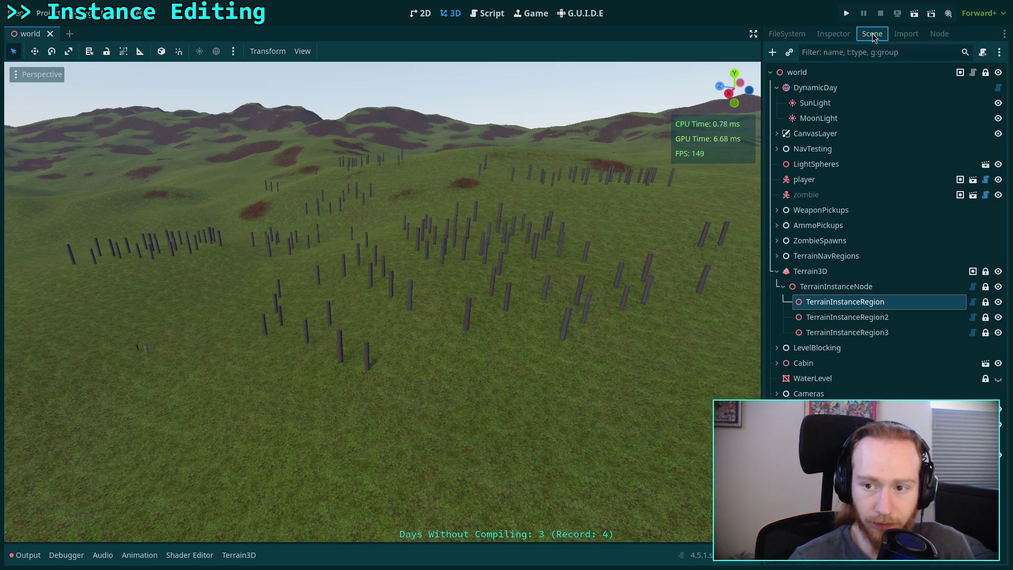
pyautogui.click(830, 304)
pyautogui.click(484, 52)
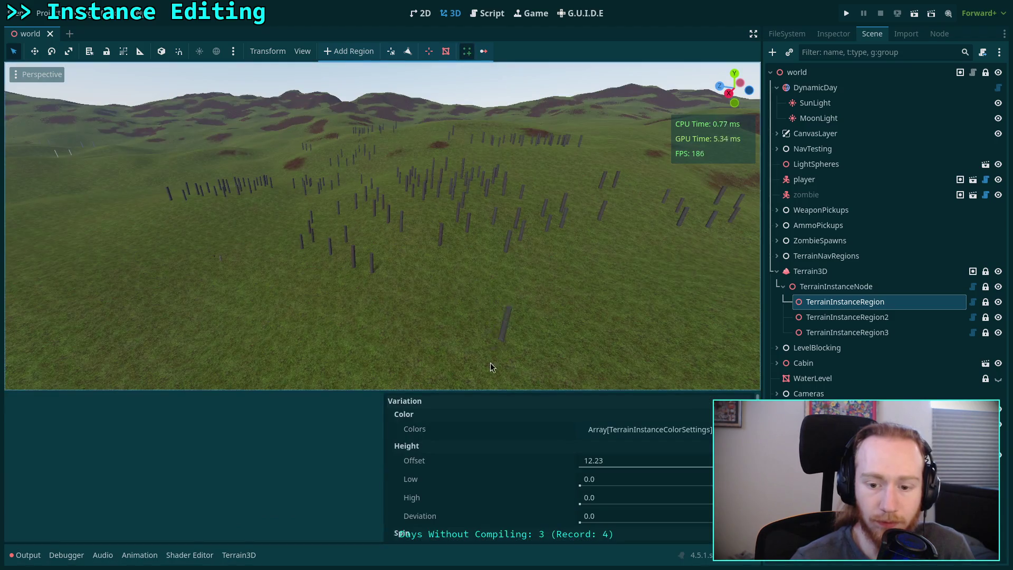
pyautogui.scroll(-5, 531, 464)
pyautogui.scroll(5, 486, 506)
pyautogui.scroll(1, 486, 489)
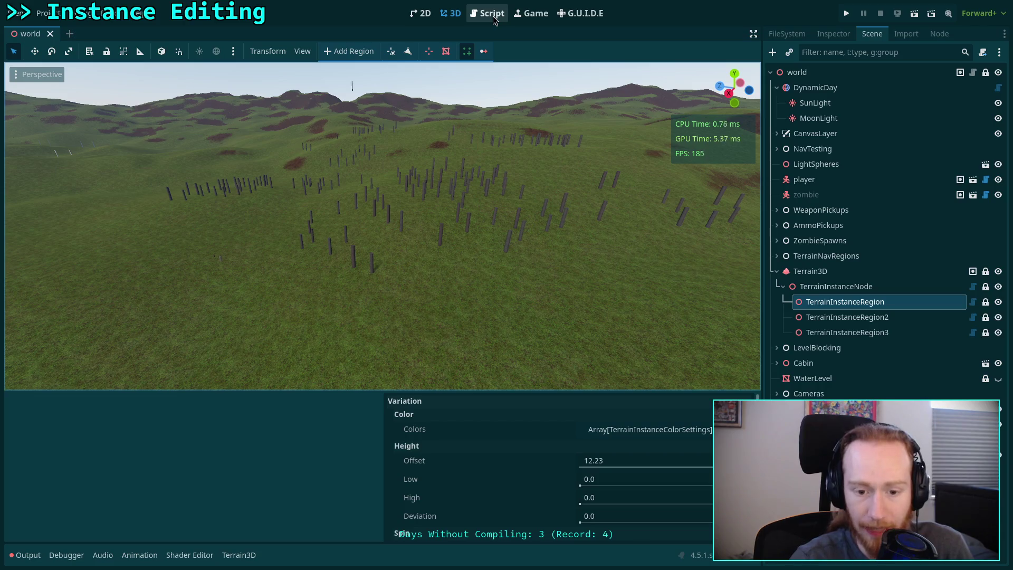
# Expand array element 0 and its Variation and Color groups in the Inspector, then return to Script.
pyautogui.click(833, 34)
pyautogui.click(809, 308)
pyautogui.click(809, 308)
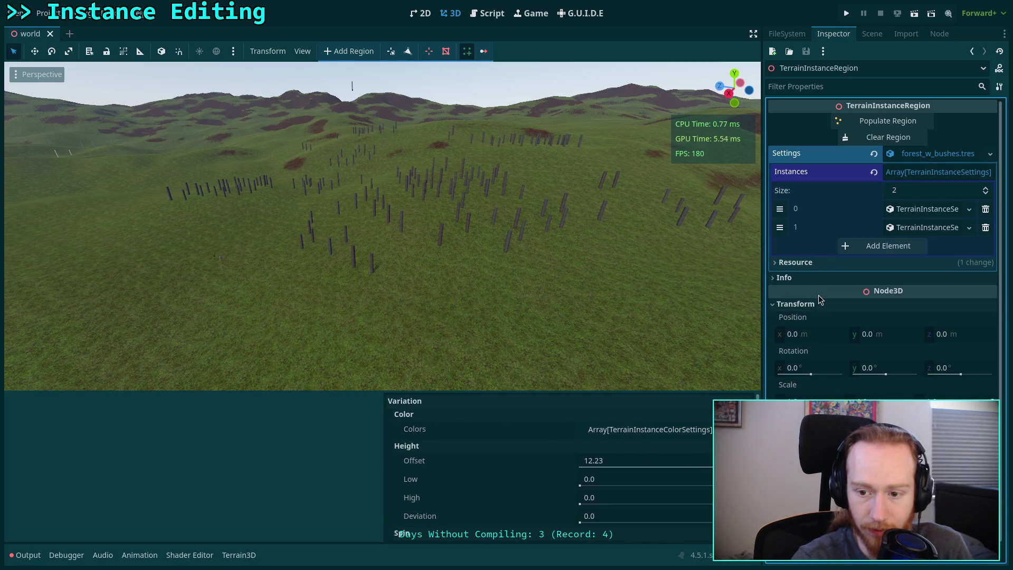
pyautogui.click(924, 209)
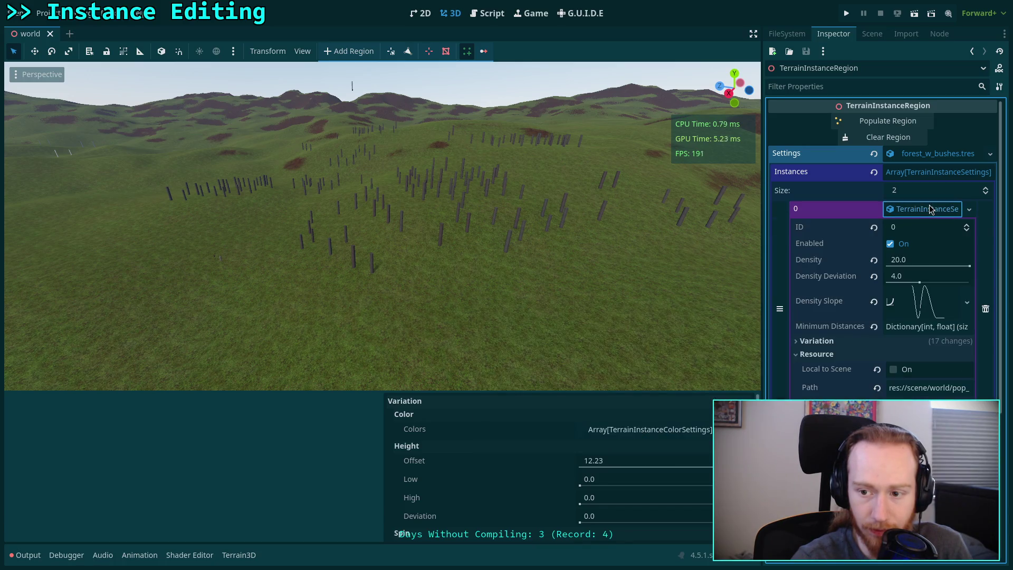
pyautogui.click(882, 342)
pyautogui.click(865, 357)
pyautogui.click(867, 358)
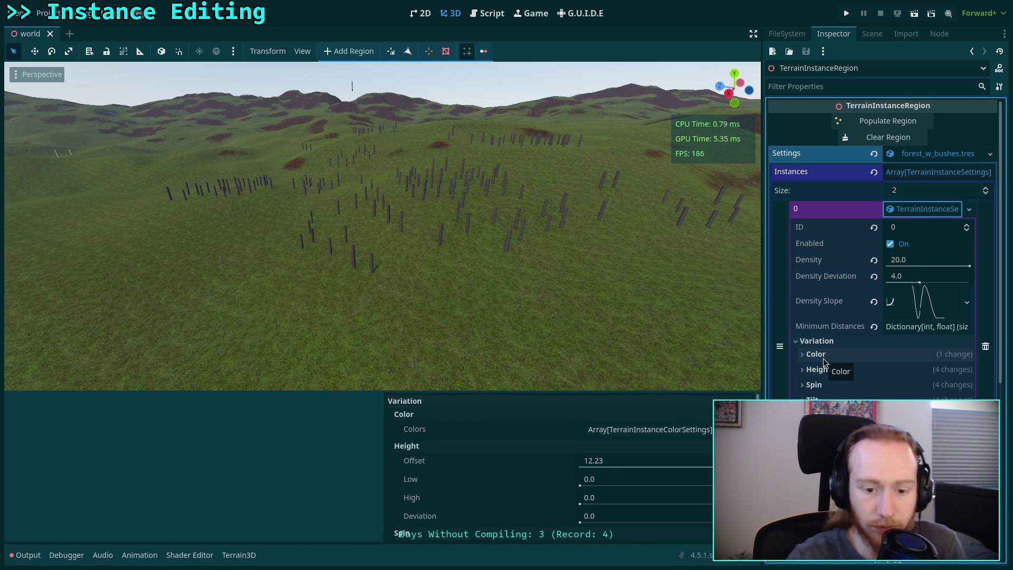
pyautogui.click(493, 15)
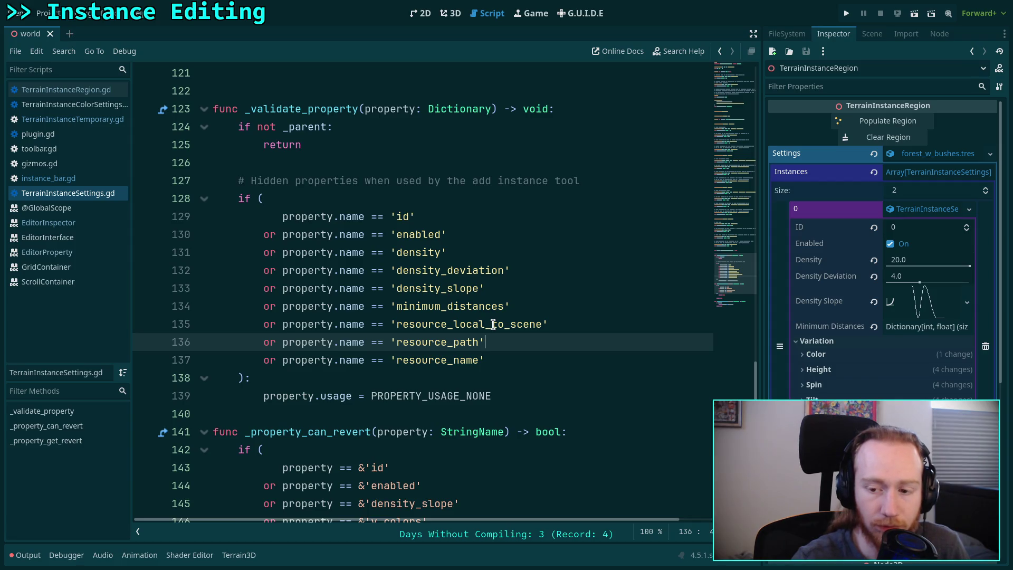
# Look over the Variation export group line in TerrainInstanceSettings.gd.
pyautogui.scroll(9, 490, 321)
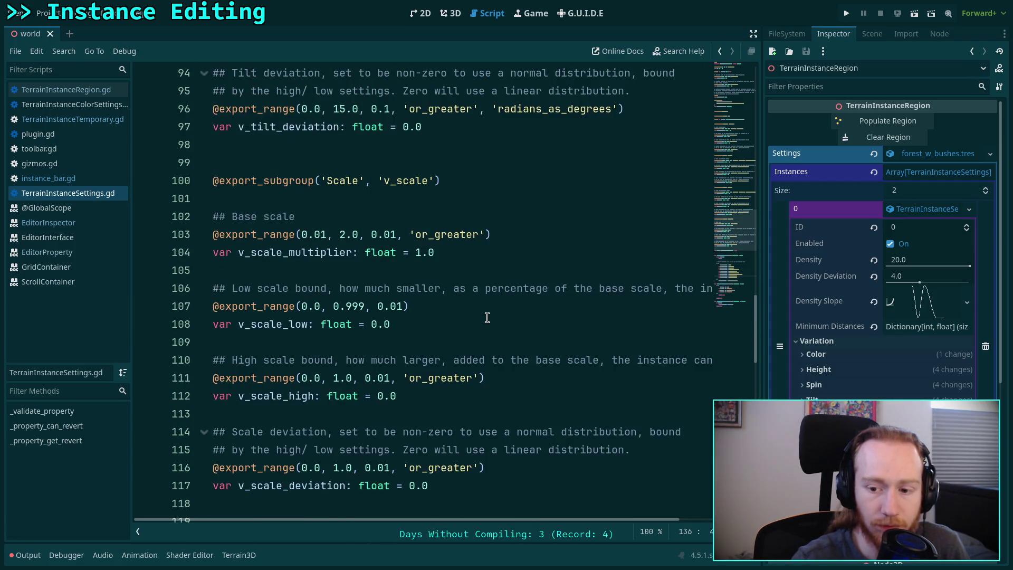
pyautogui.scroll(16, 487, 317)
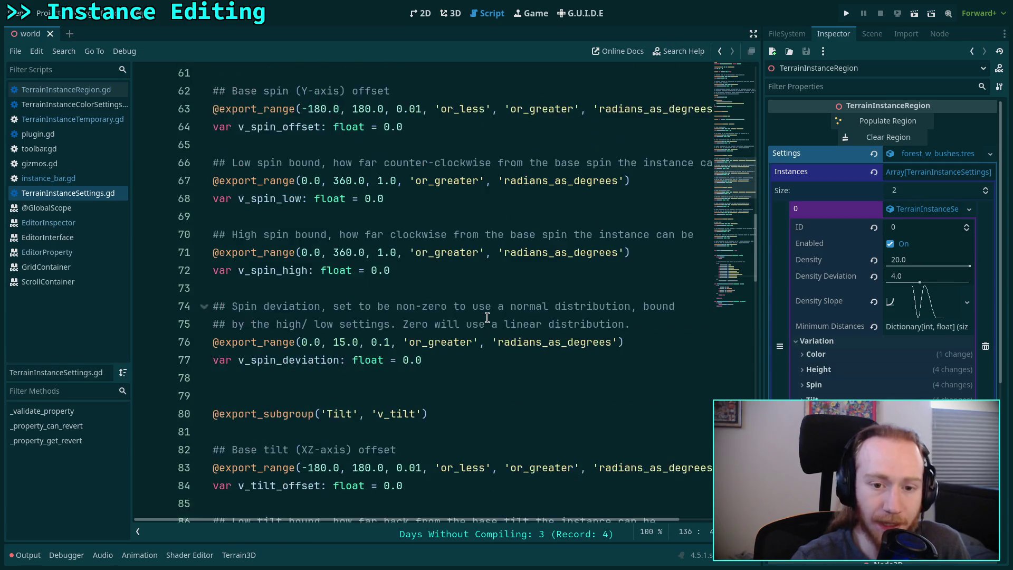
pyautogui.scroll(9, 486, 317)
pyautogui.click(409, 307)
pyautogui.moveTo(419, 297); pyautogui.dragTo(424, 292)
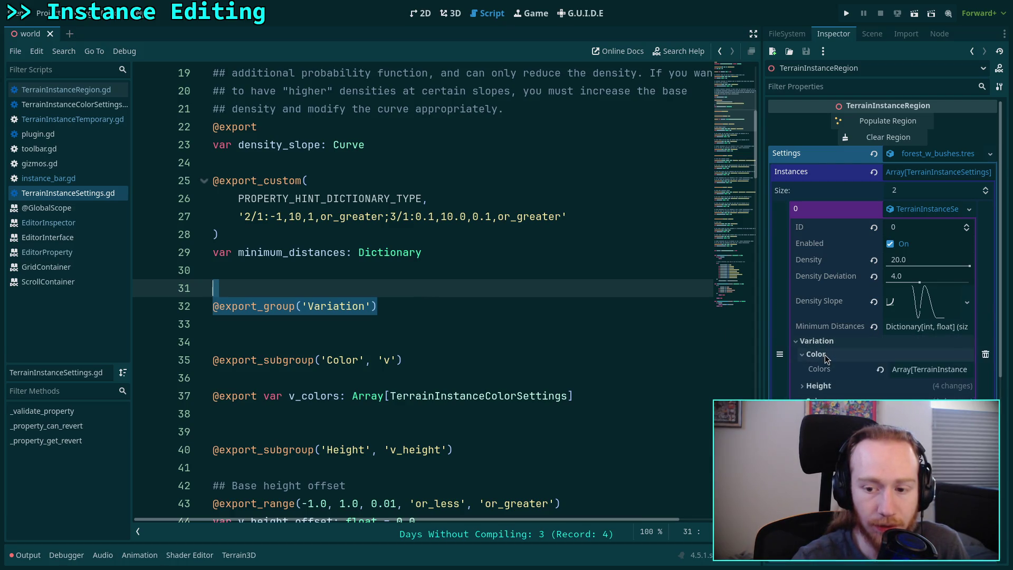
pyautogui.click(388, 326)
pyautogui.scroll(-7, 387, 314)
pyautogui.scroll(-20, 387, 311)
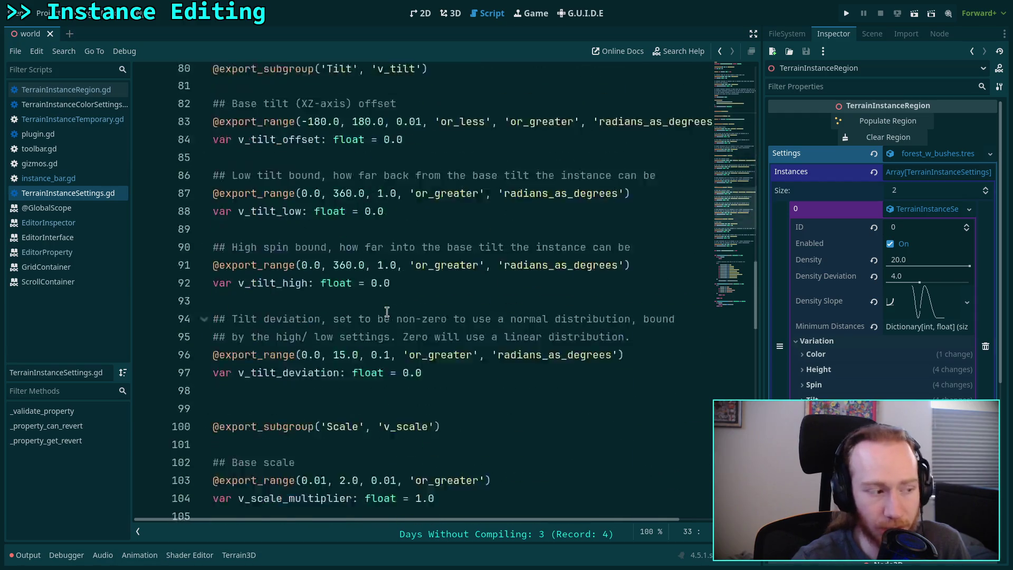
pyautogui.scroll(4, 419, 298)
pyautogui.scroll(3, 419, 298)
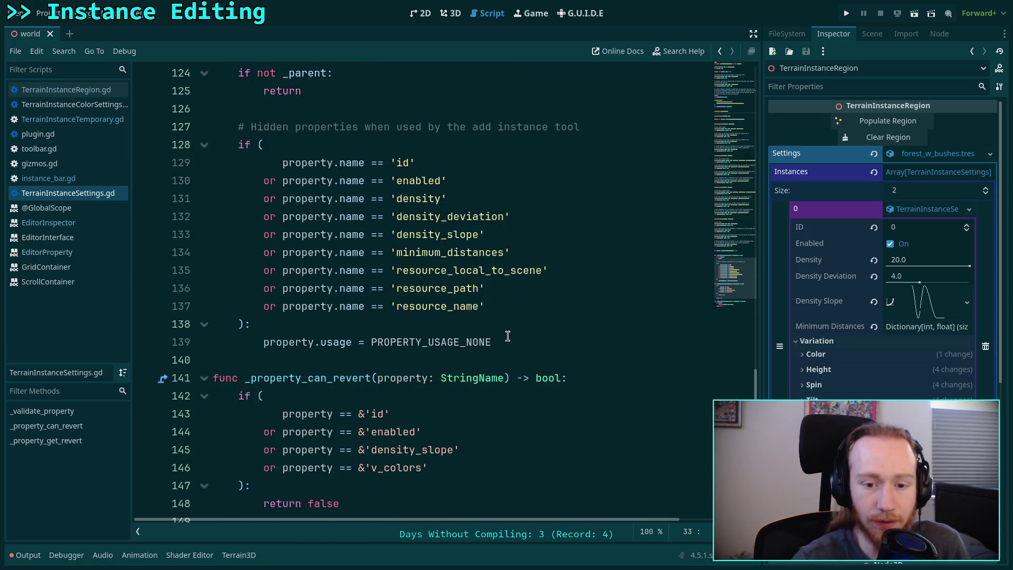
# Add 'return' and 'print(property)' lines after the usage assignment, save, and show the 3D view.
pyautogui.click(523, 378)
pyautogui.press('Return')
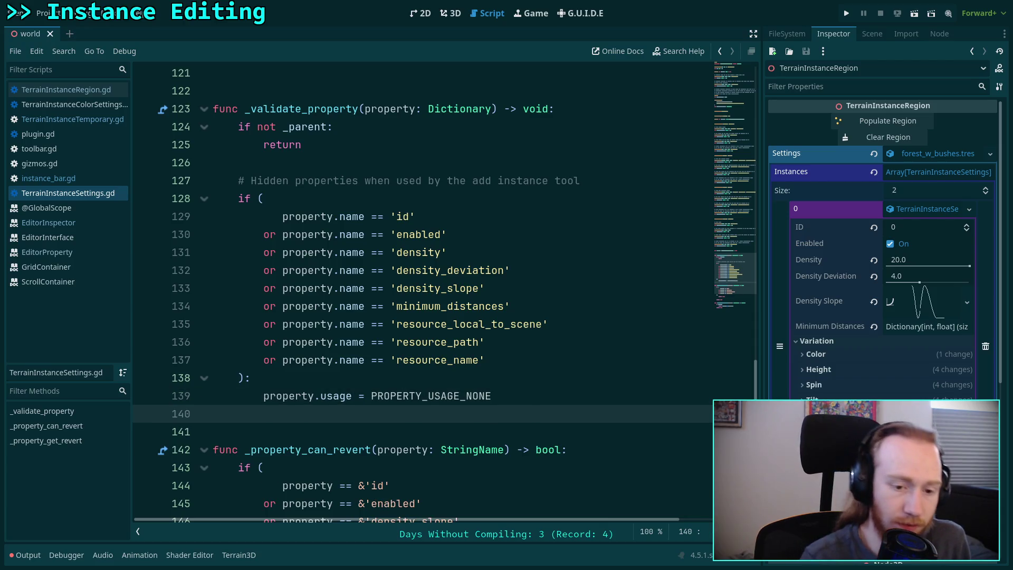
pyautogui.write('return')
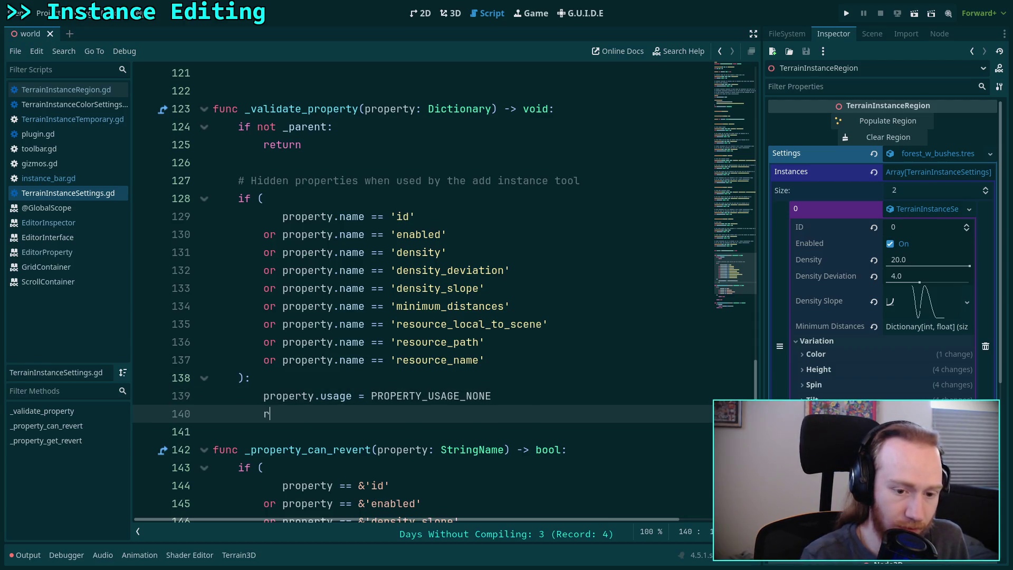
pyautogui.press('Return')
pyautogui.press('Return')
pyautogui.write('pr')
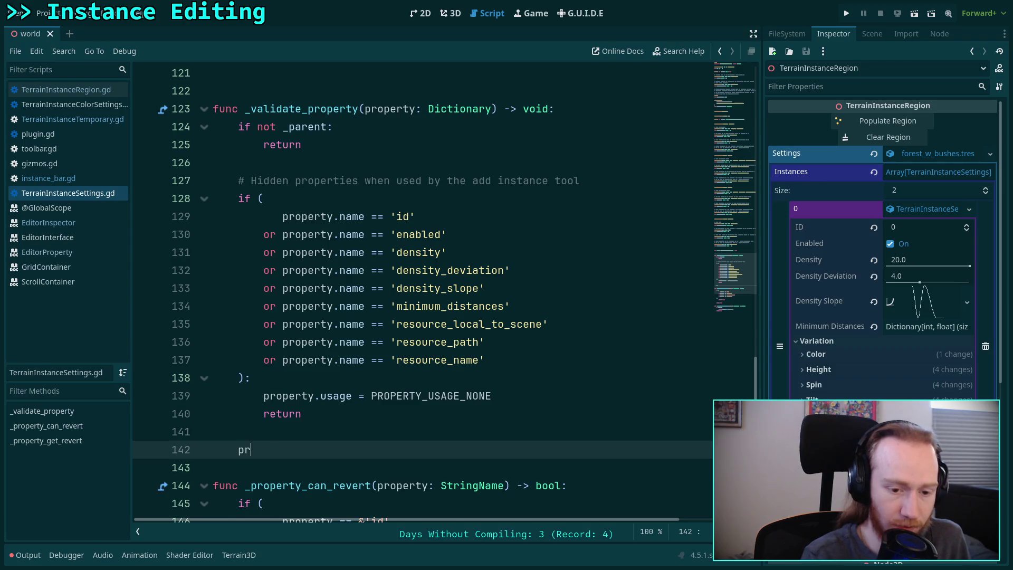
pyautogui.write('int(property')
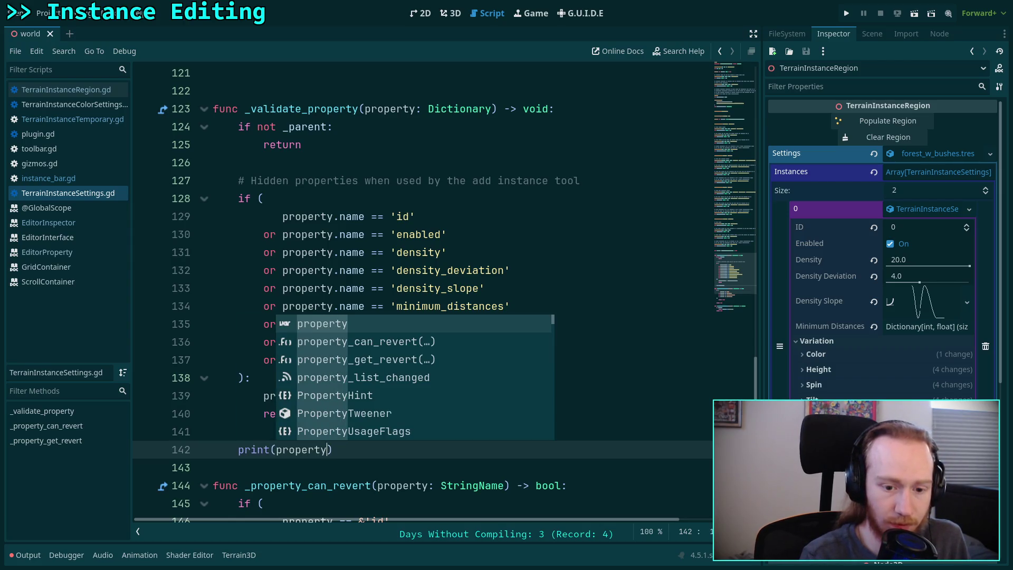
pyautogui.hotkey('ctrl', 's')
pyautogui.click(450, 13)
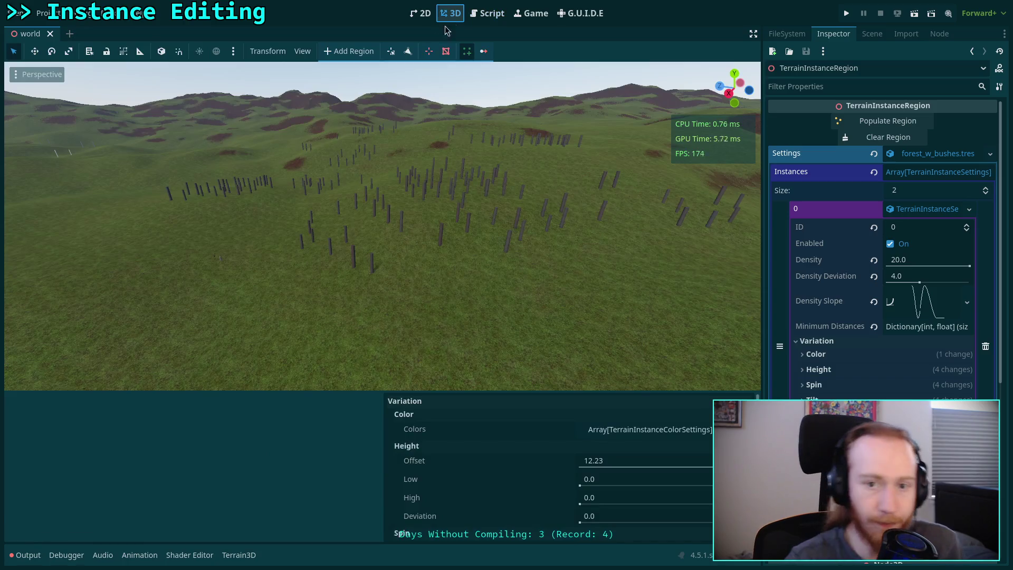
# Open the Output log and toggle the Terrain Instancer plugin off and on.
pyautogui.click(24, 554)
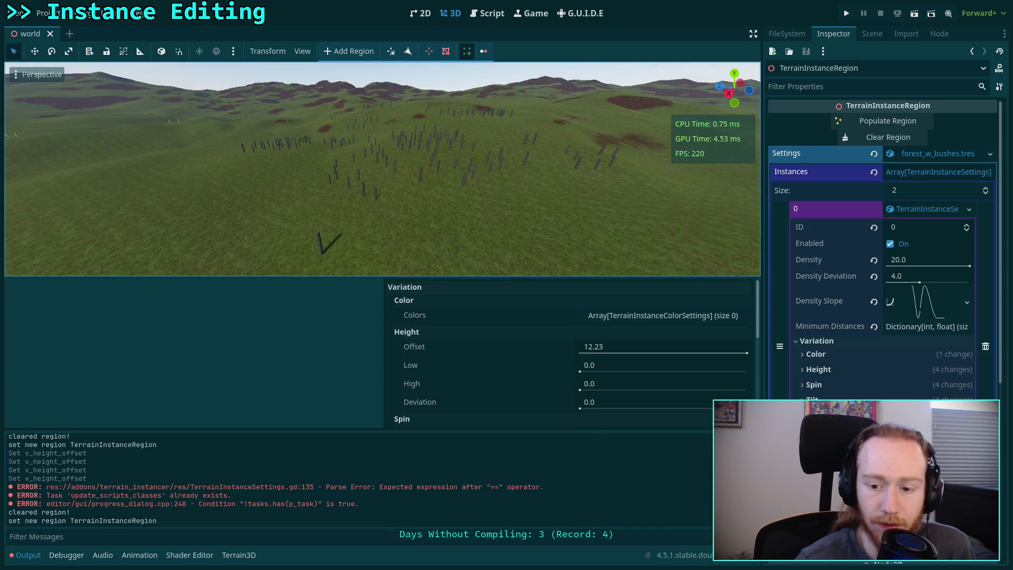
pyautogui.click(43, 14)
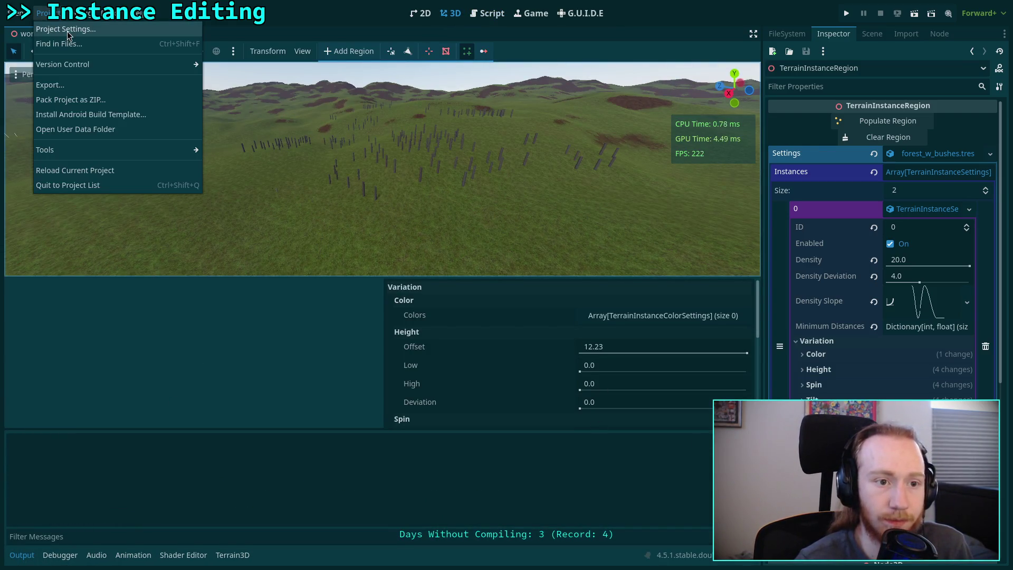
pyautogui.click(58, 27)
pyautogui.click(216, 201)
pyautogui.click(217, 201)
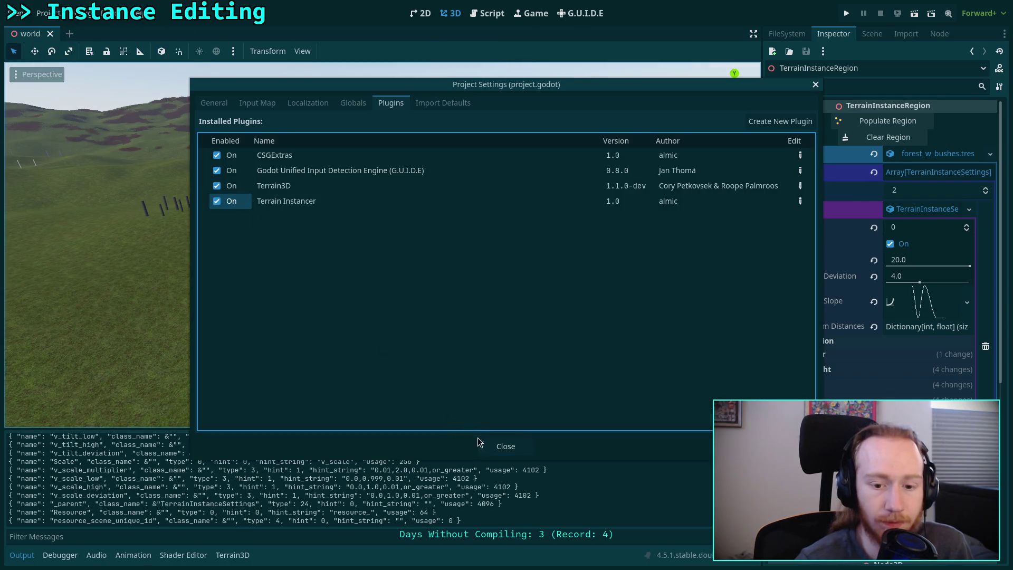
pyautogui.click(484, 445)
# Enlarge the Output log to review the printed Variation entry, then select the script's print line.
pyautogui.moveTo(493, 429); pyautogui.dragTo(505, 326)
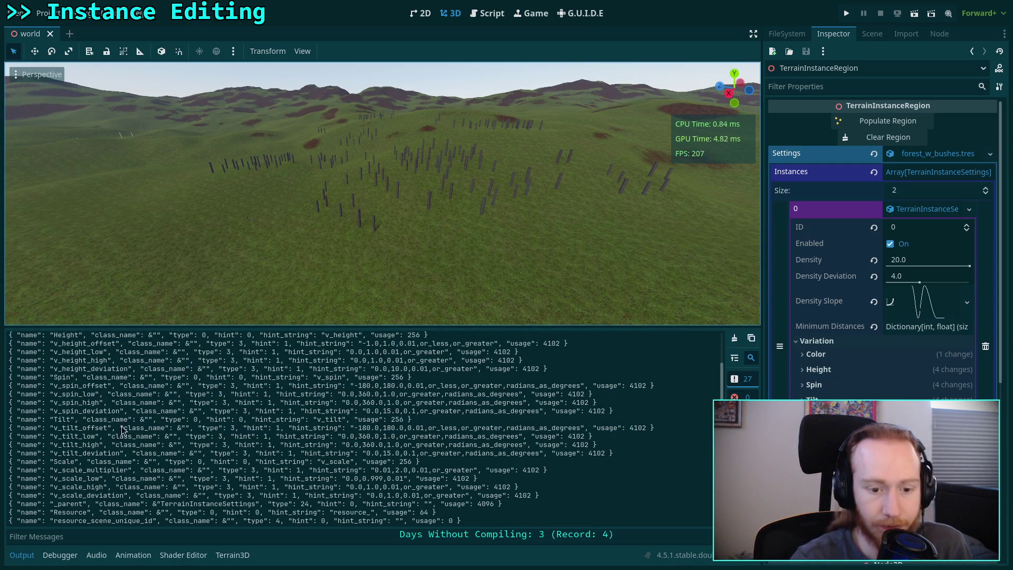
pyautogui.scroll(2, 180, 448)
pyautogui.moveTo(405, 346); pyautogui.dragTo(9, 350)
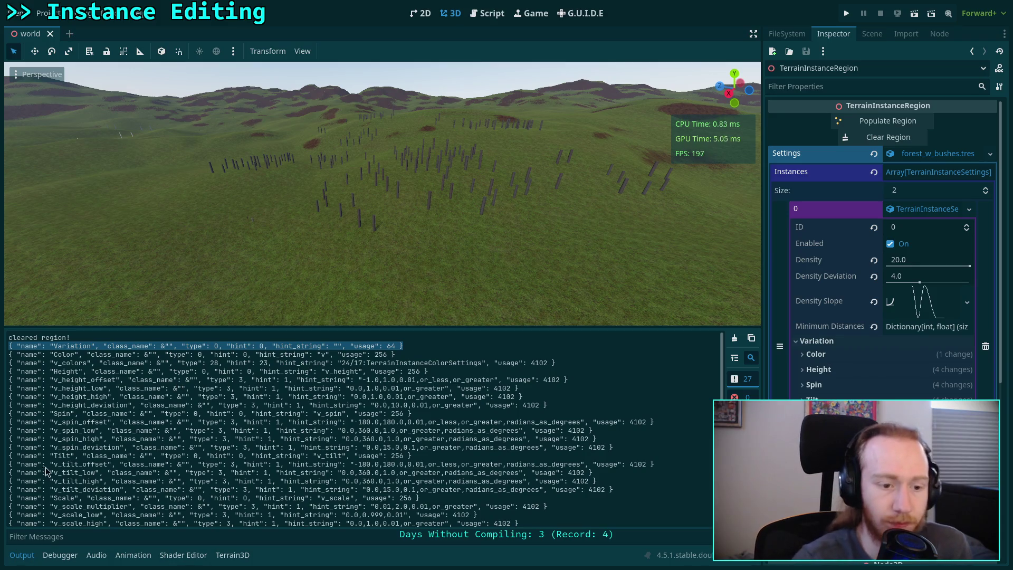
pyautogui.click(22, 555)
pyautogui.click(485, 14)
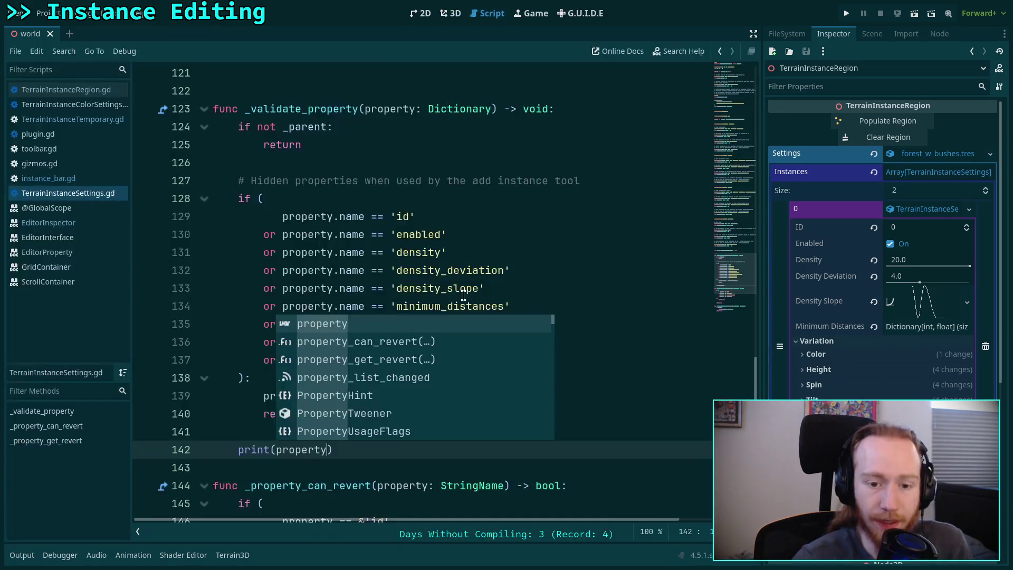
pyautogui.click(451, 270)
pyautogui.moveTo(366, 452); pyautogui.dragTo(388, 432)
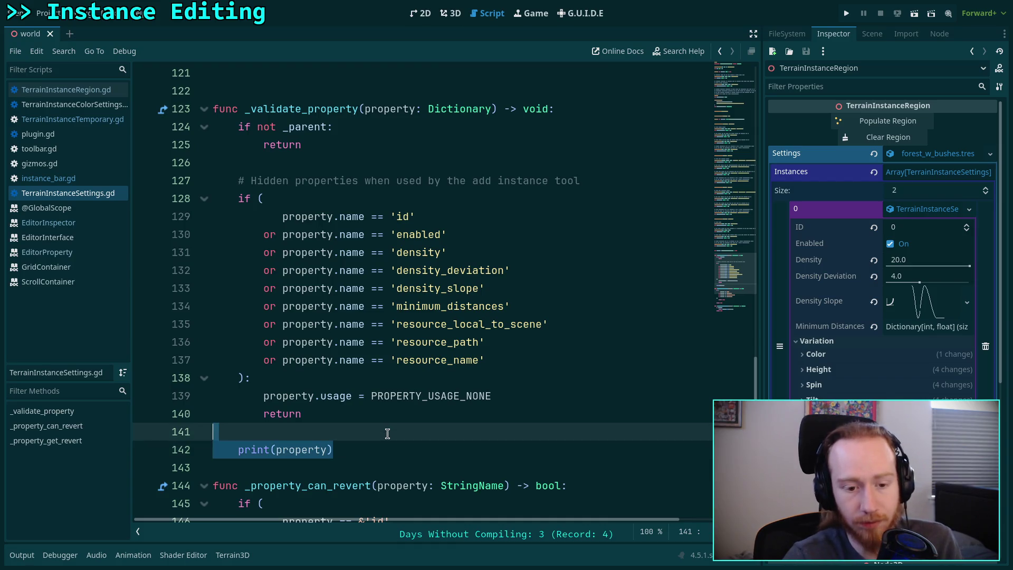
# Delete the debug print and add an or property.name == 'Variation' condition.
pyautogui.press('BackSpace')
pyautogui.press('BackSpace')
pyautogui.press('BackSpace')
pyautogui.press('BackSpace')
pyautogui.press('BackSpace')
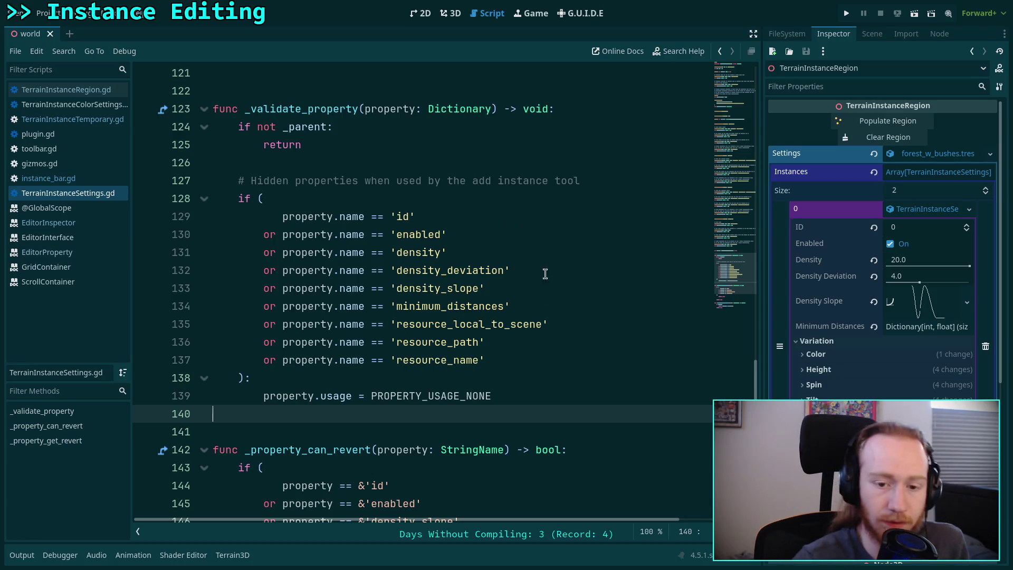
pyautogui.click(562, 305)
pyautogui.press('Return')
pyautogui.write('or')
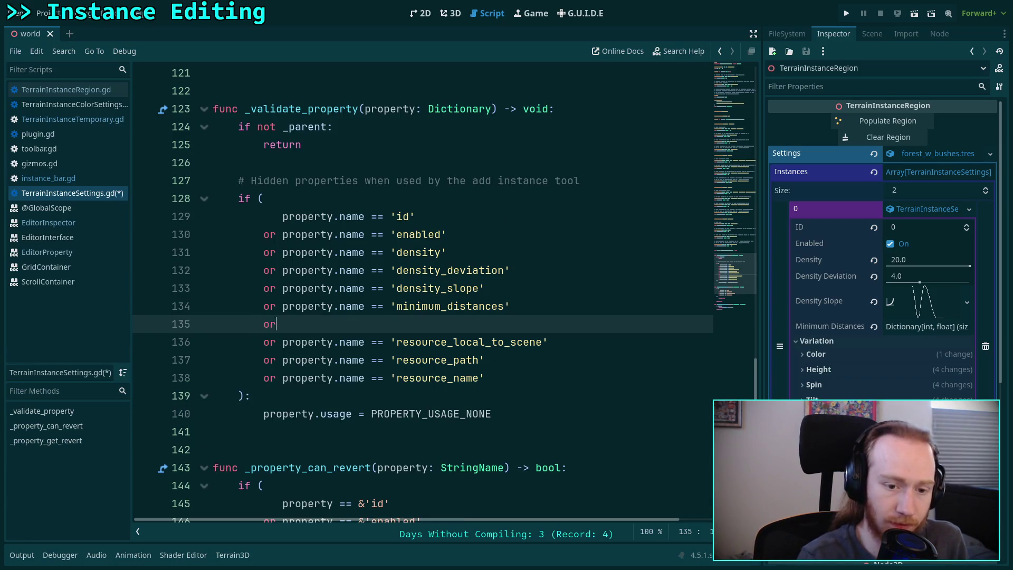
pyautogui.write(' property.name')
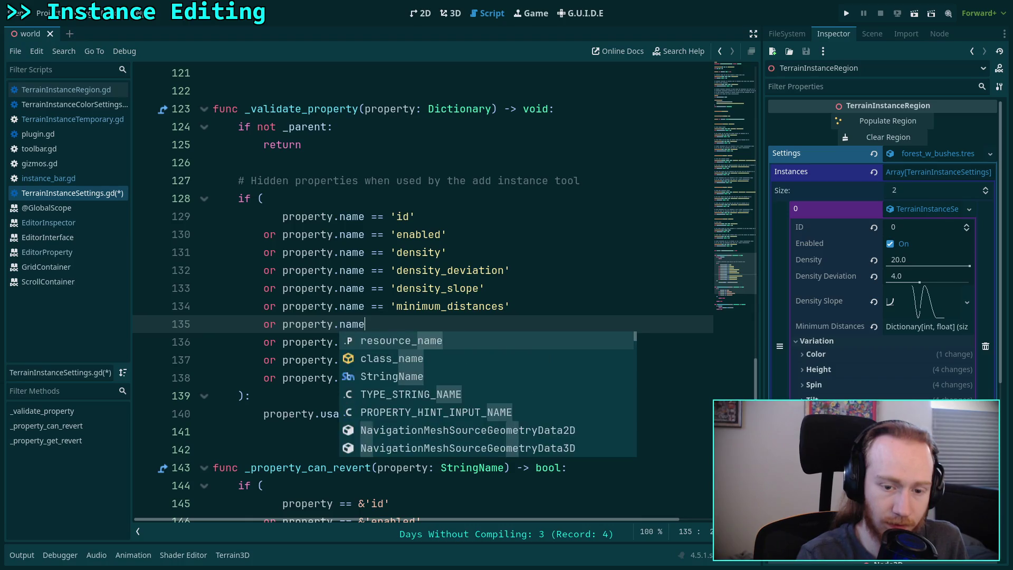
pyautogui.write(" == 'Variatian")
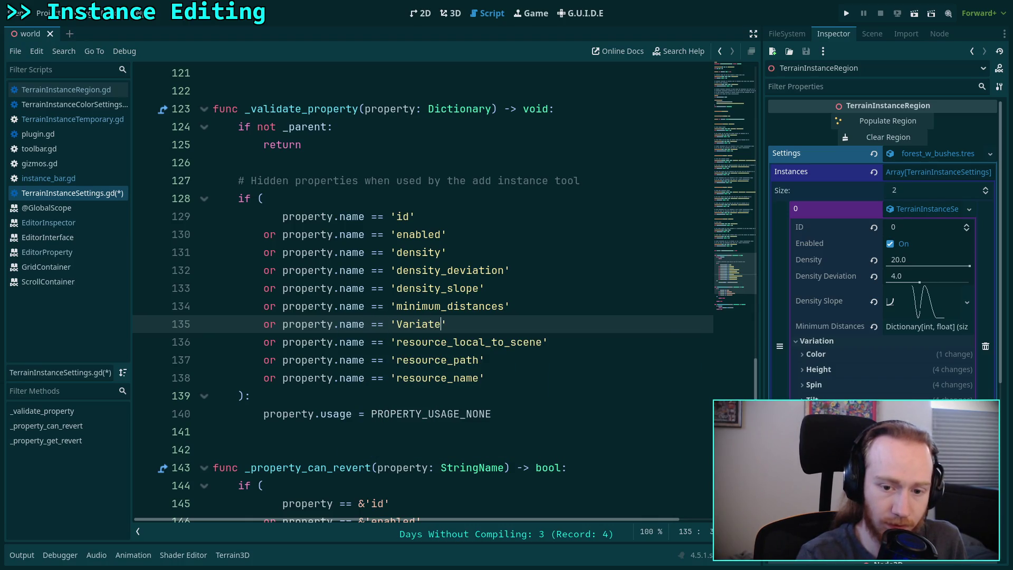
pyautogui.press('BackSpace')
pyautogui.press('BackSpace')
pyautogui.write('on')
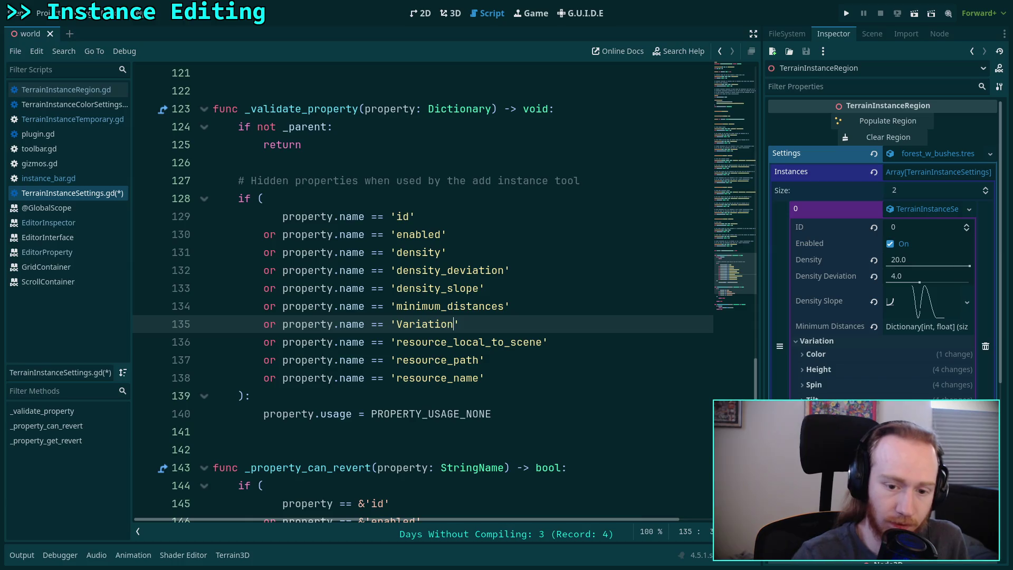
# Add comments explaining the hidden main variation group and resource values.
pyautogui.click(555, 305)
pyautogui.press('Return')
pyautogui.write('# hide the main ')
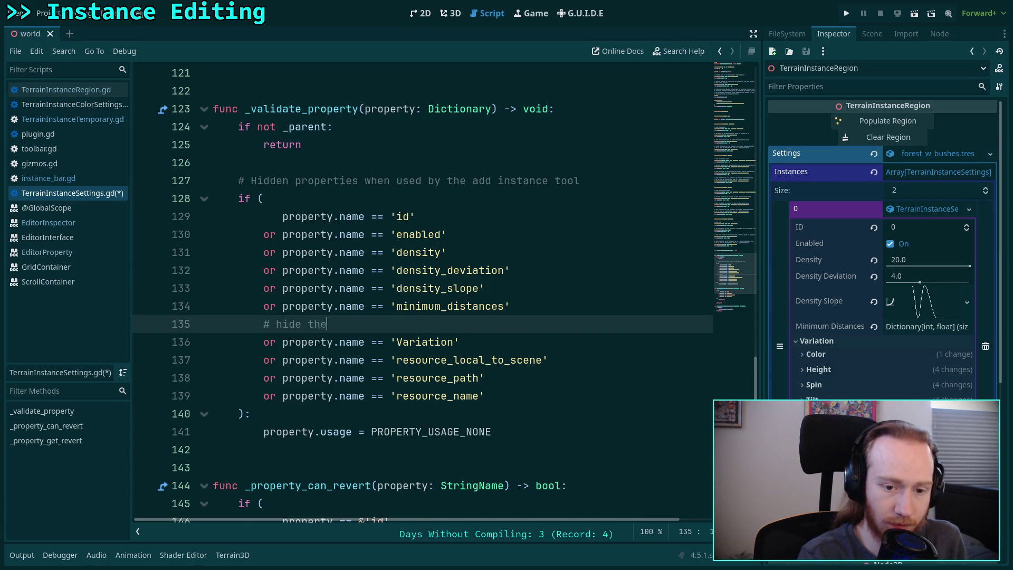
pyautogui.write('variatio')
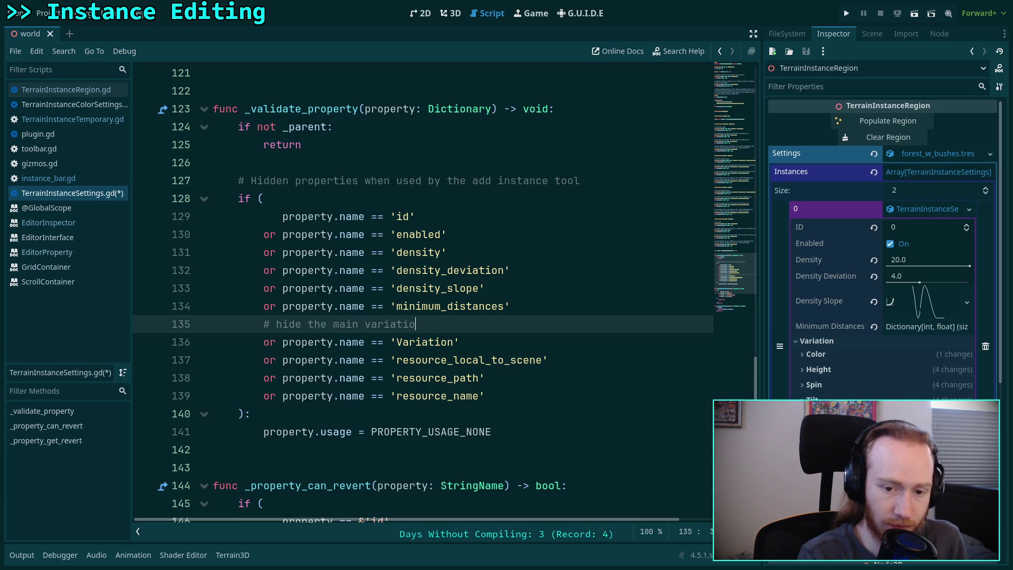
pyautogui.write('n group from th')
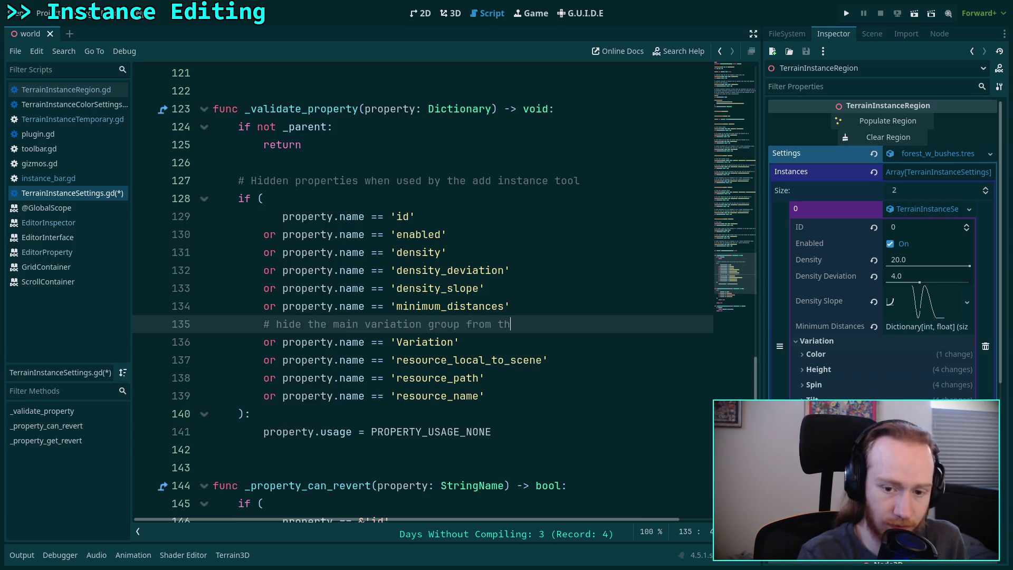
pyautogui.write('is editor')
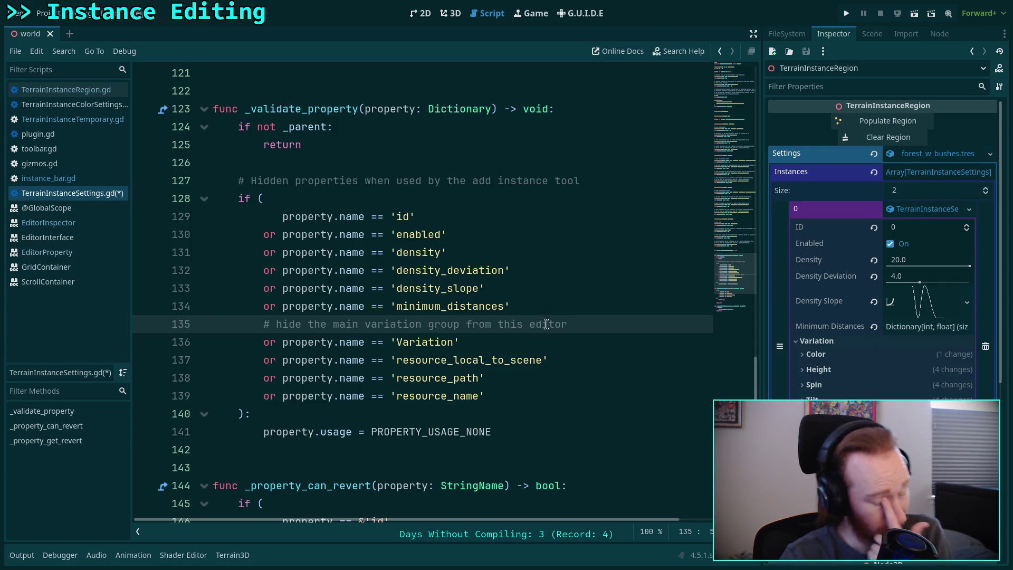
pyautogui.click(531, 348)
pyautogui.press('Return')
pyautogui.write('# h')
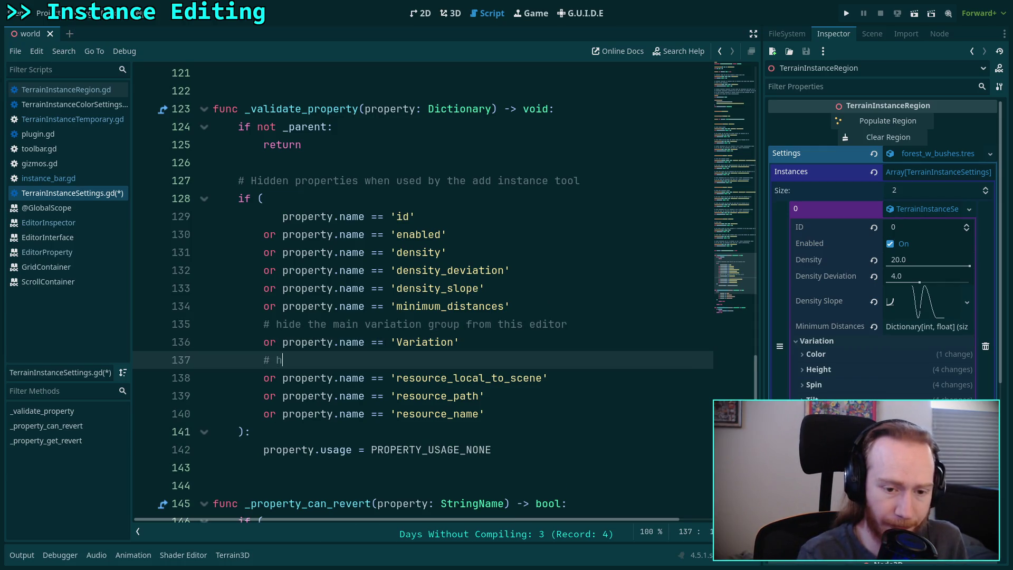
pyautogui.write('ide the resource ')
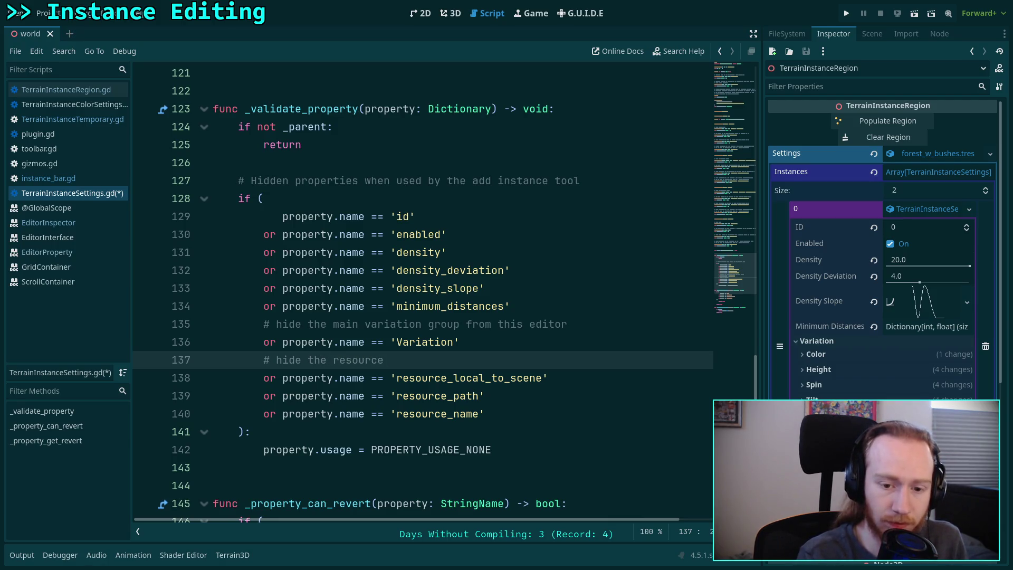
pyautogui.write('values from')
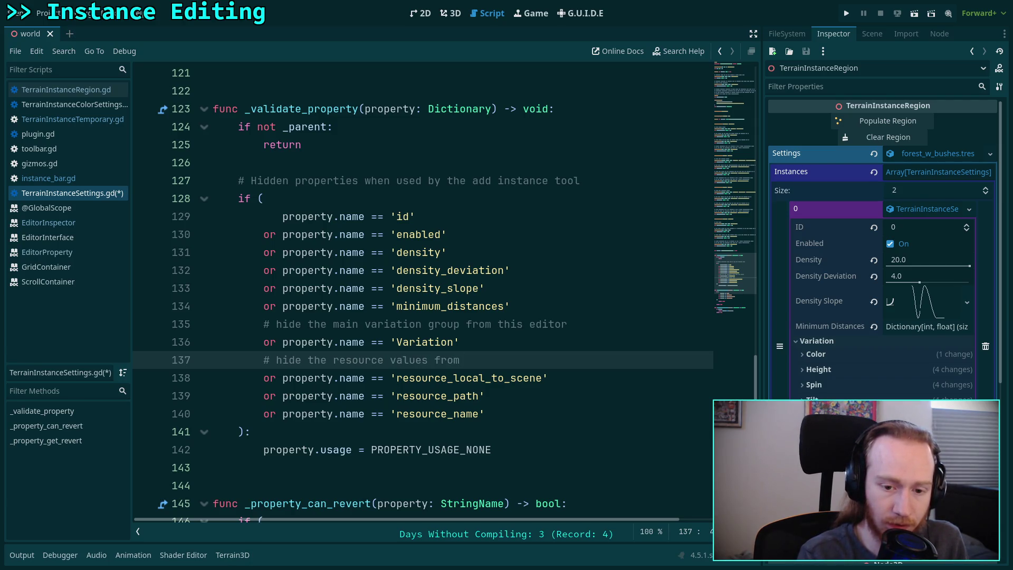
pyautogui.press('BackSpace')
pyautogui.press('BackSpace')
pyautogui.press('BackSpace')
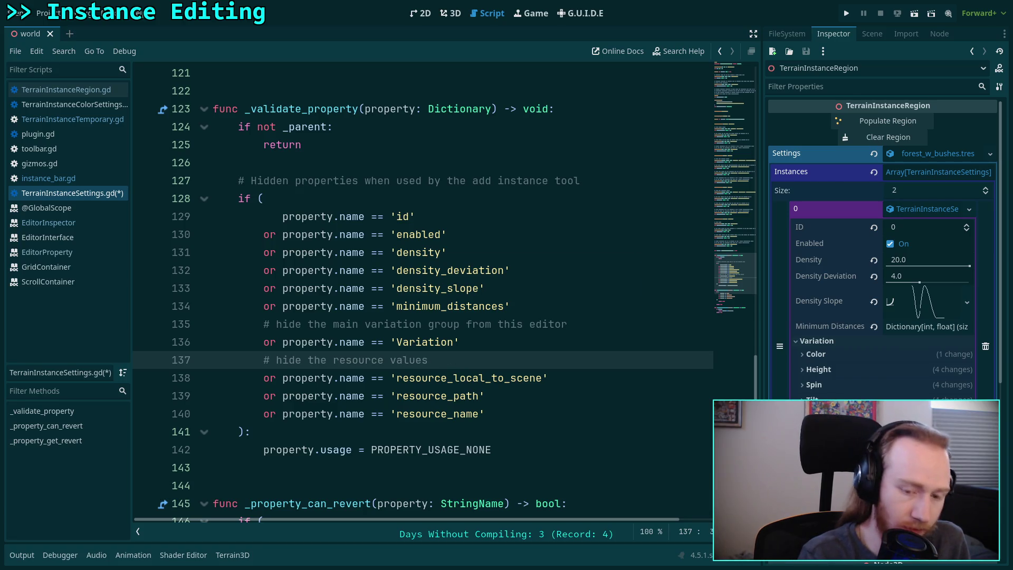
pyautogui.click(450, 13)
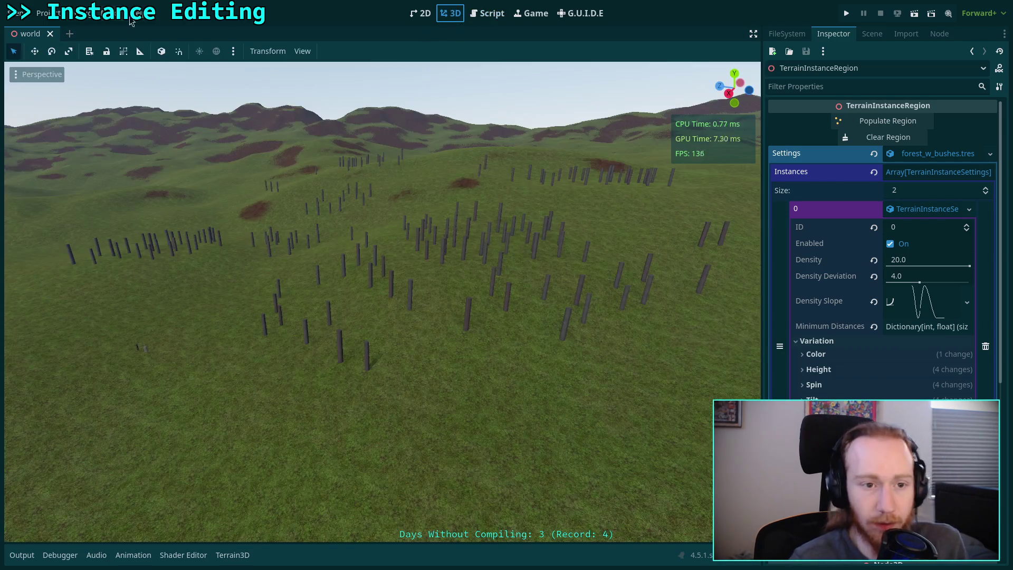
# Reload the Terrain Instancer plugin and reselect the TerrainInstanceRegion node.
pyautogui.click(47, 13)
pyautogui.click(66, 28)
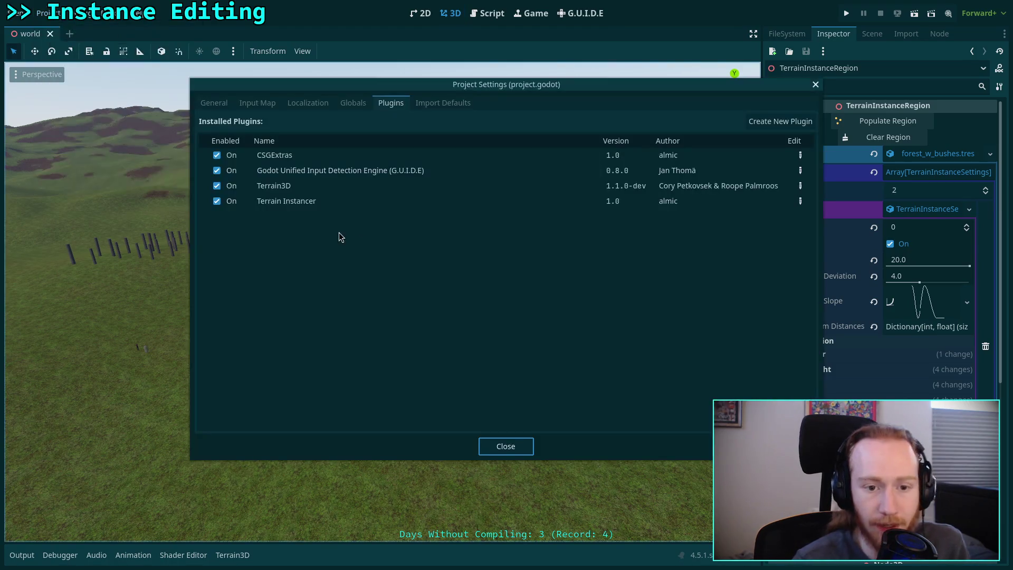
pyautogui.click(217, 185)
pyautogui.click(217, 186)
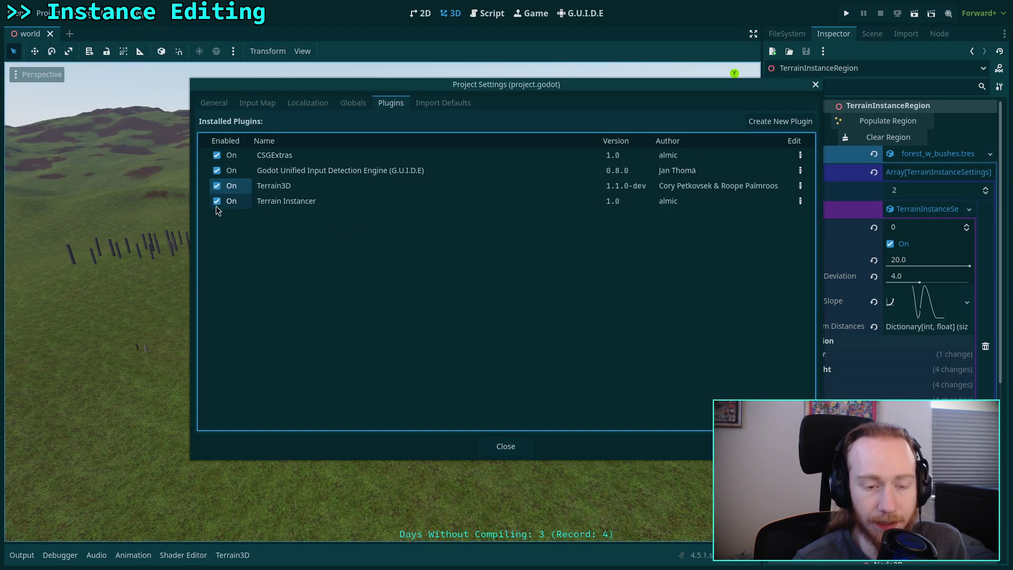
pyautogui.click(217, 200)
pyautogui.click(216, 201)
pyautogui.click(505, 446)
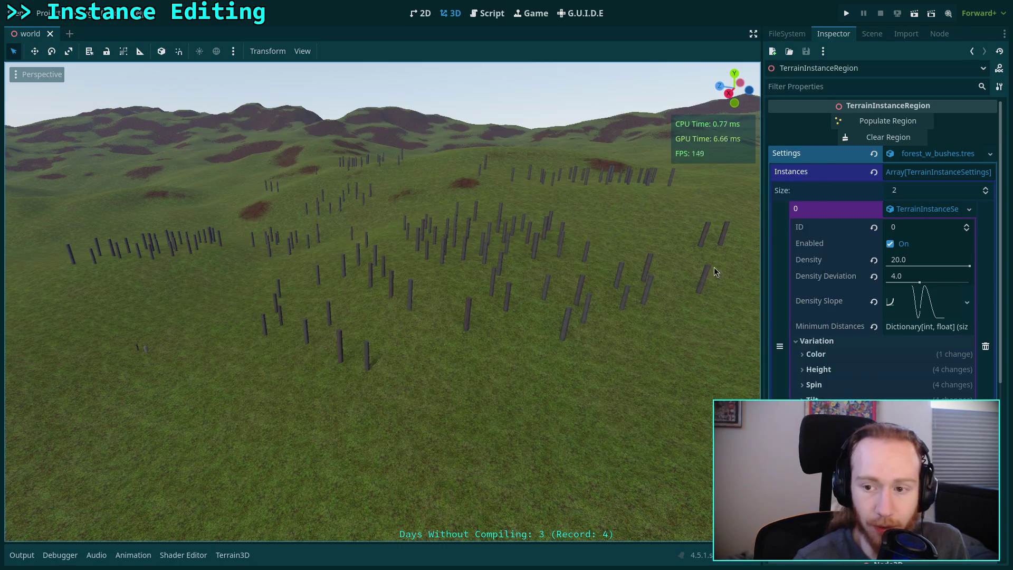
pyautogui.click(871, 33)
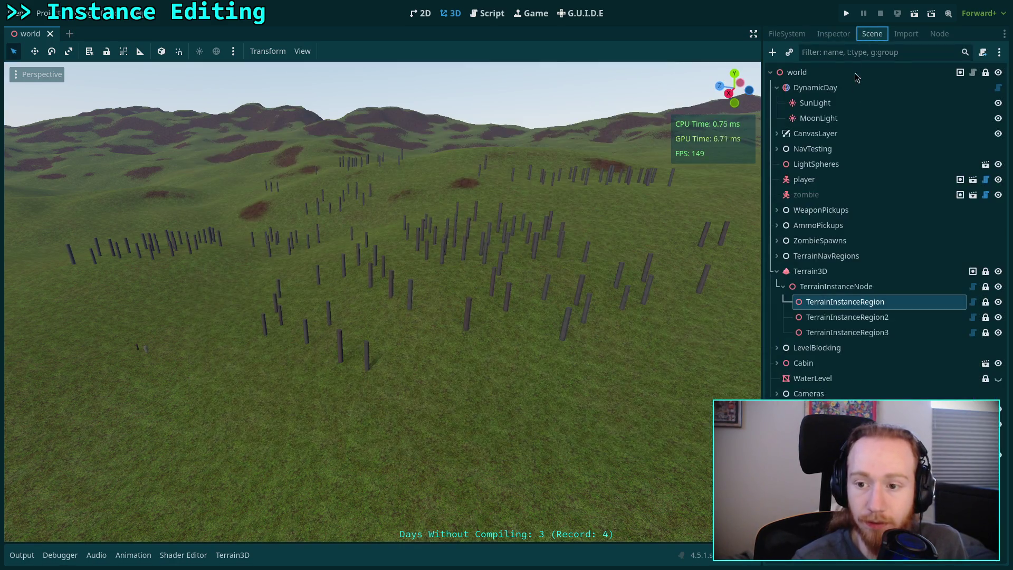
pyautogui.click(841, 302)
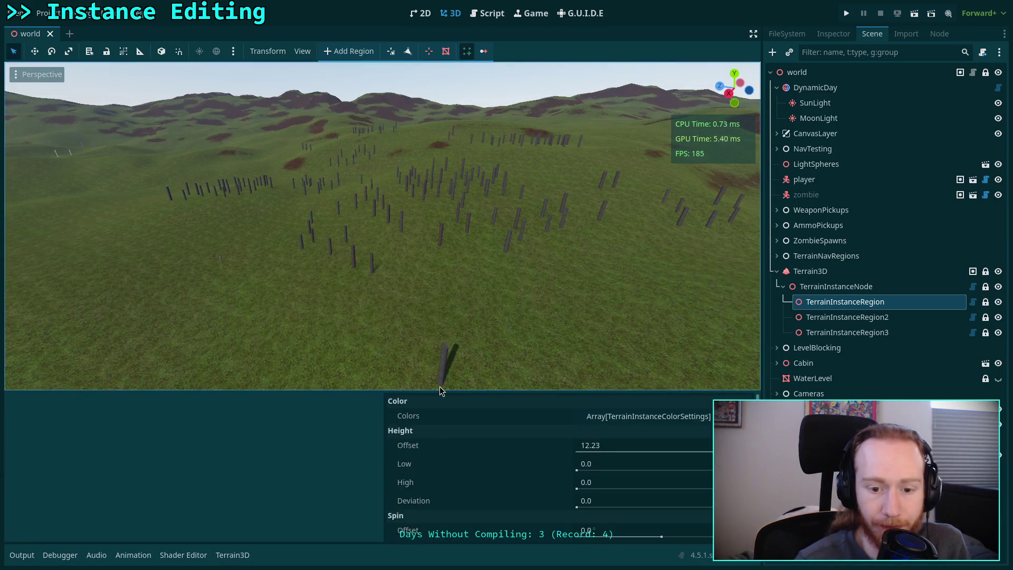
# Open TerrainInstanceSettings.gd at line 138, then switch to inspector_dock.cpp in Neovim.
pyautogui.moveTo(441, 390); pyautogui.dragTo(441, 320)
pyautogui.scroll(-3, 478, 416)
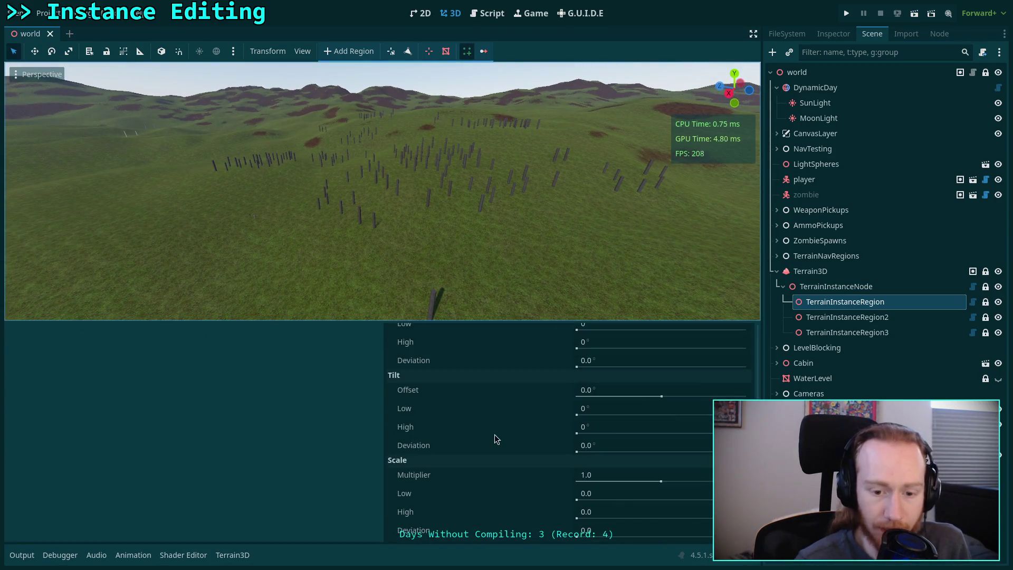
pyautogui.scroll(5, 467, 474)
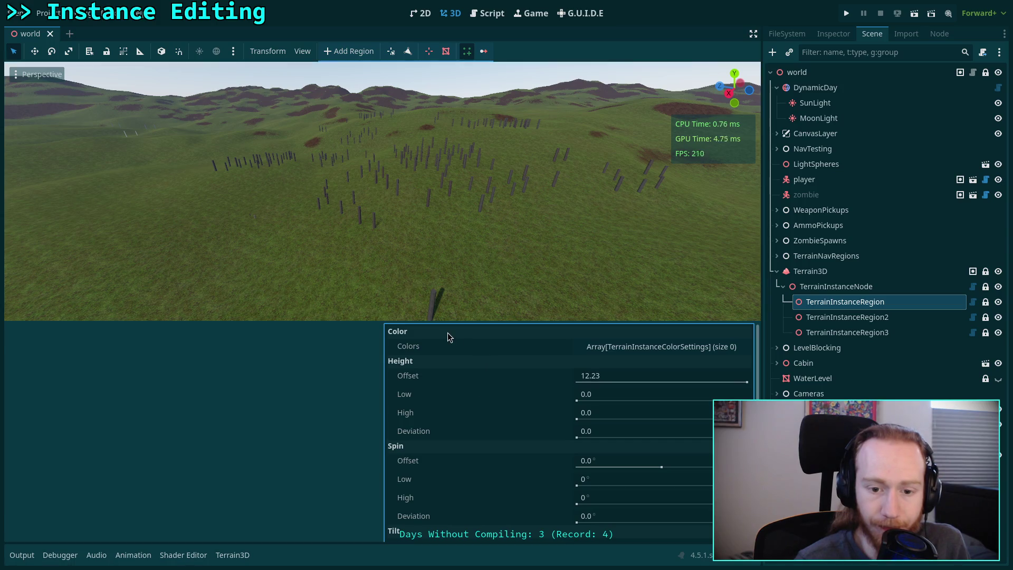
pyautogui.click(487, 13)
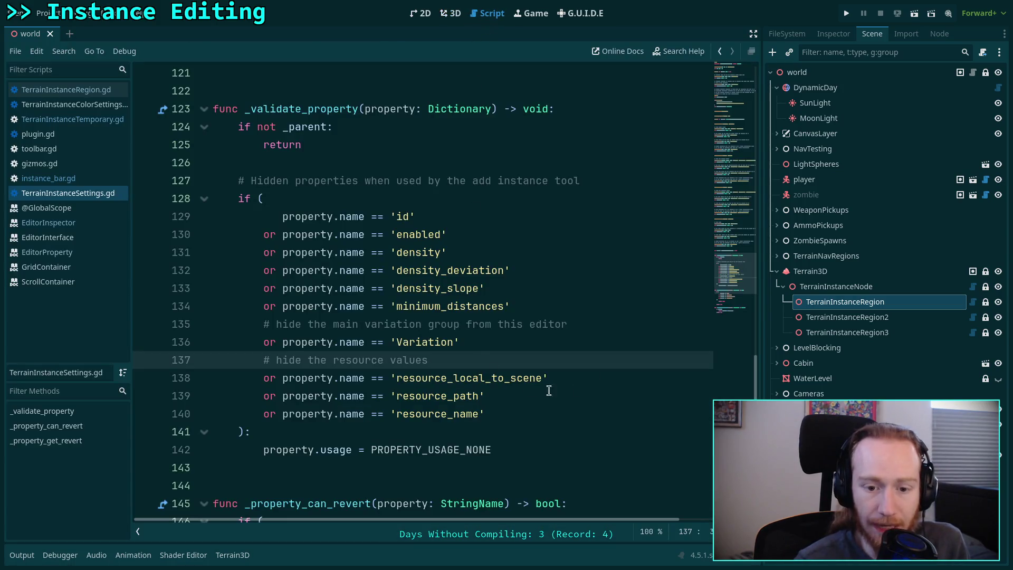
pyautogui.click(601, 384)
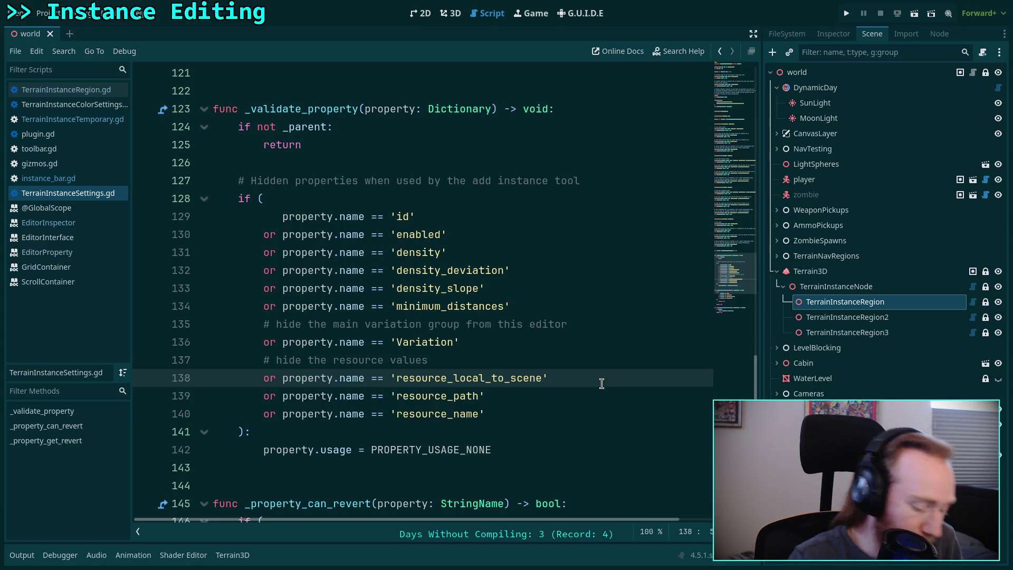
pyautogui.press('super+2')
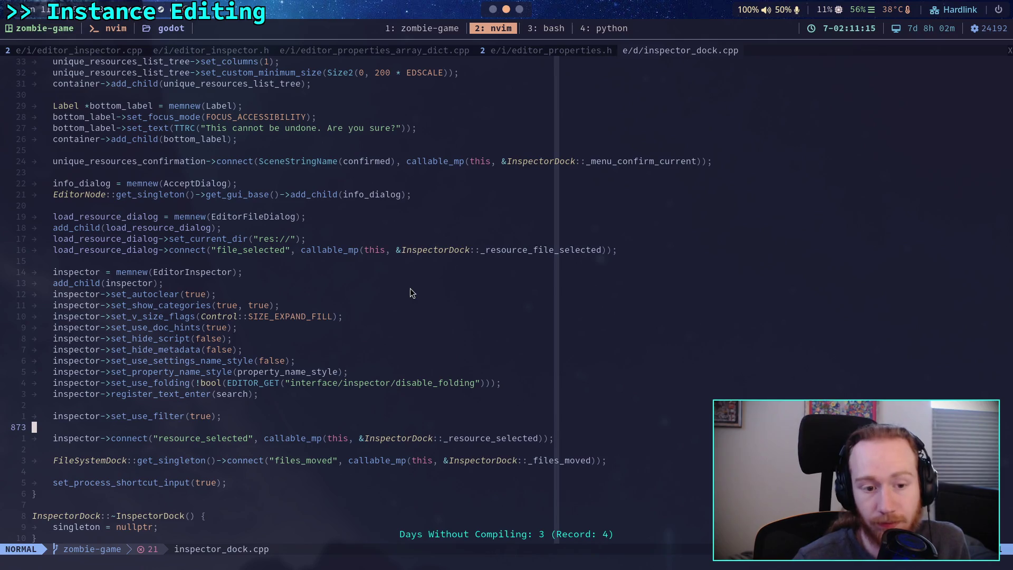
# Select the set_use_doc_hints(true) call on line 864 and view editor_inspector.h before going to bash.
pyautogui.moveTo(100, 327); pyautogui.dragTo(202, 331)
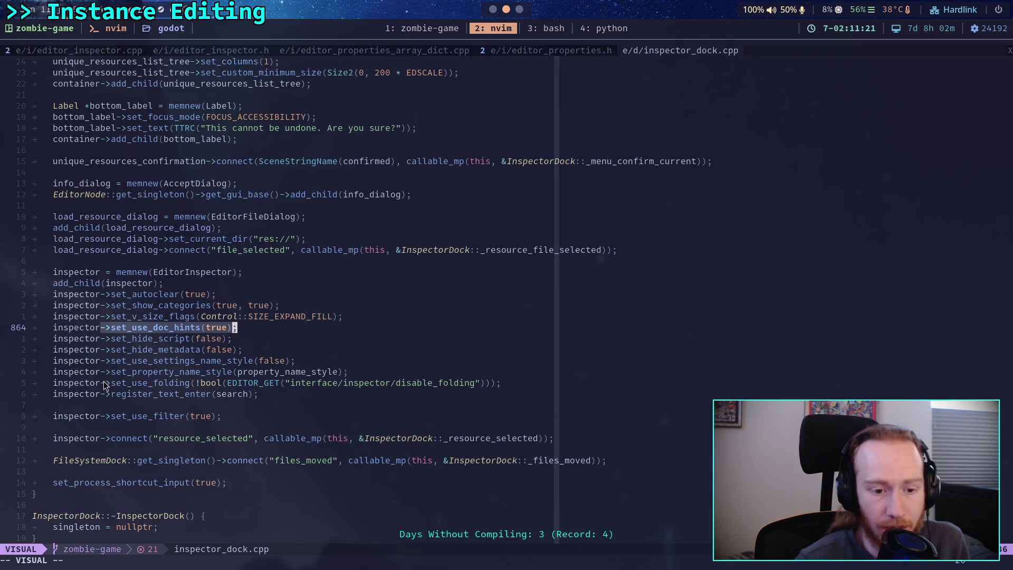
pyautogui.moveTo(103, 382); pyautogui.dragTo(185, 381)
pyautogui.click(106, 328)
pyautogui.moveTo(103, 327); pyautogui.dragTo(226, 328)
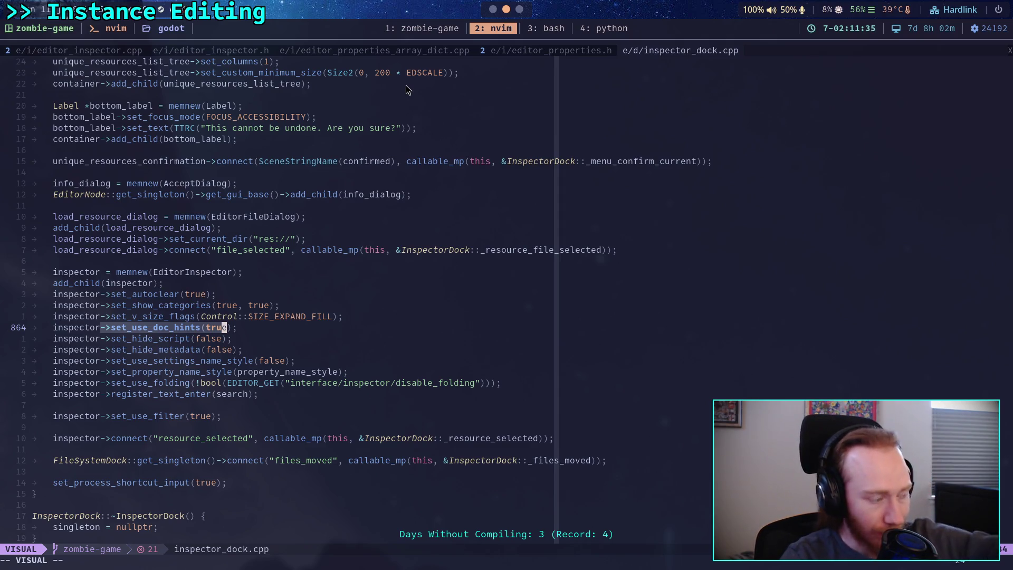
pyautogui.click(205, 50)
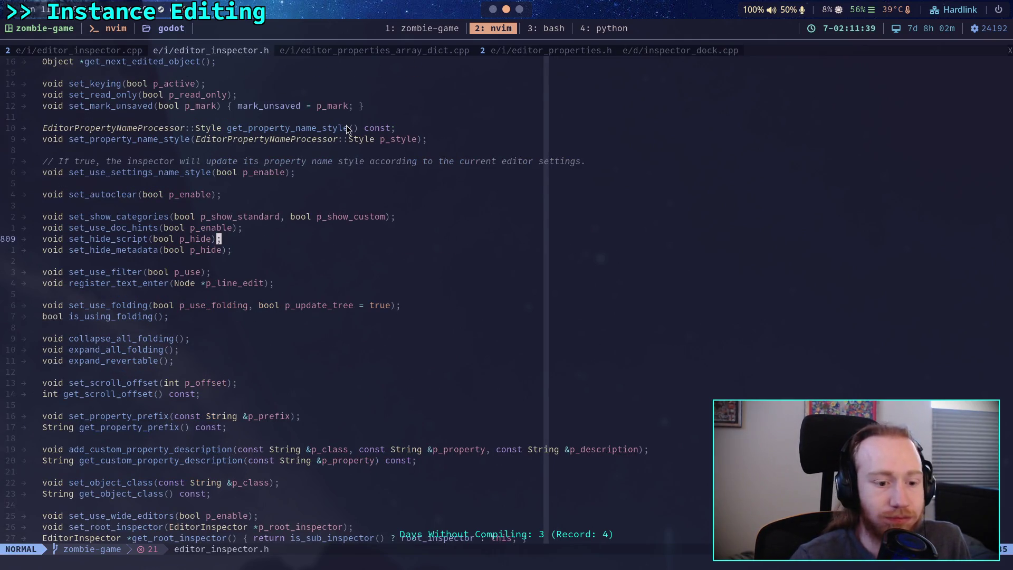
pyautogui.click(553, 29)
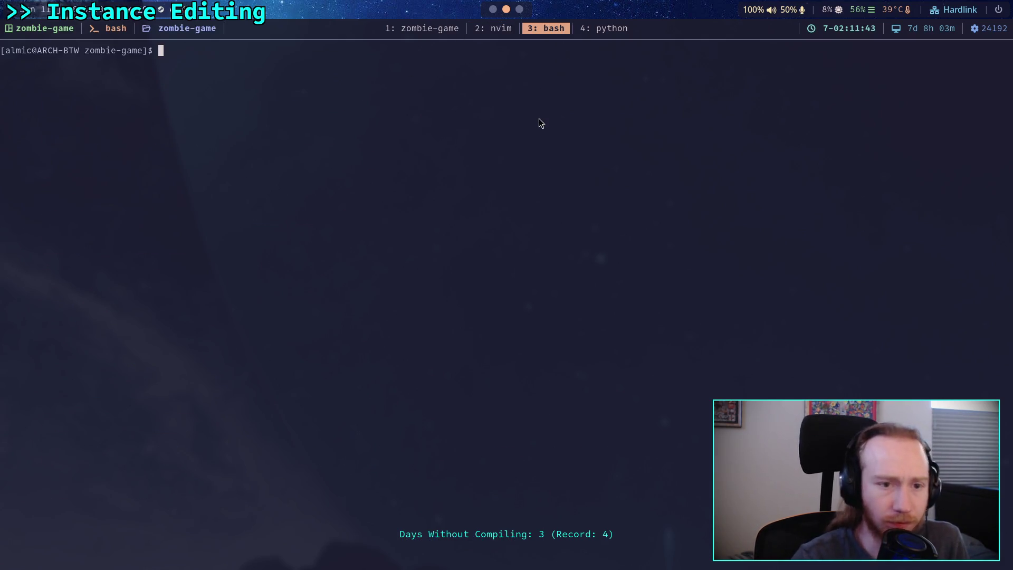
# Change into ../../../repos/godot and run git status.
pyautogui.write('cd ../,/')
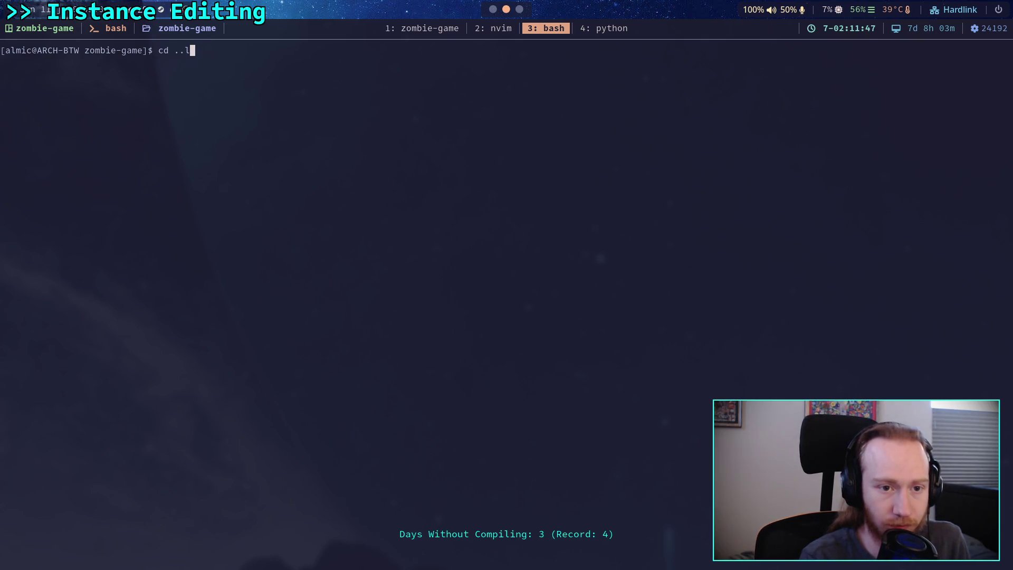
pyautogui.press('BackSpace')
pyautogui.write('./..')
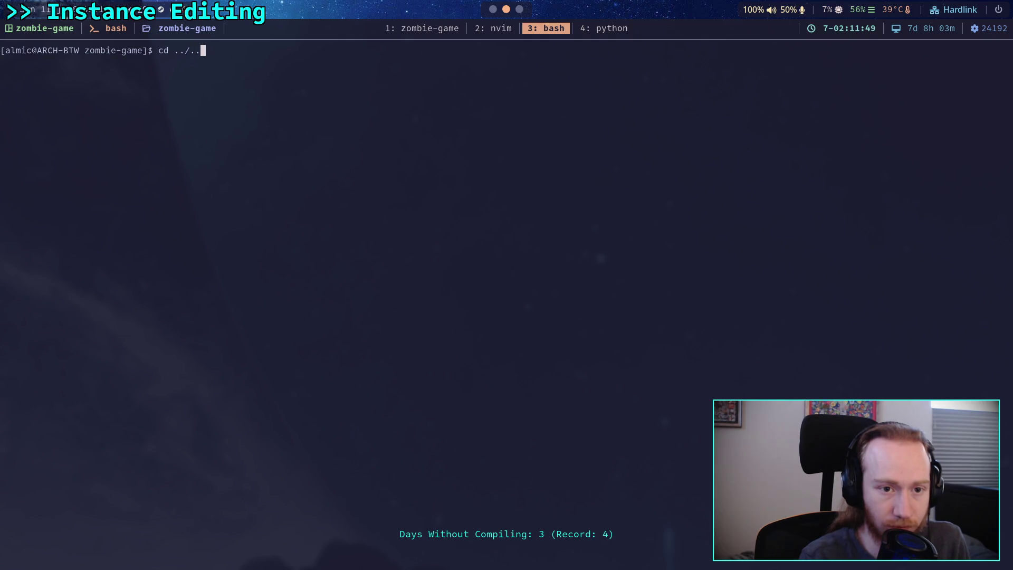
pyautogui.write('/repos/godot')
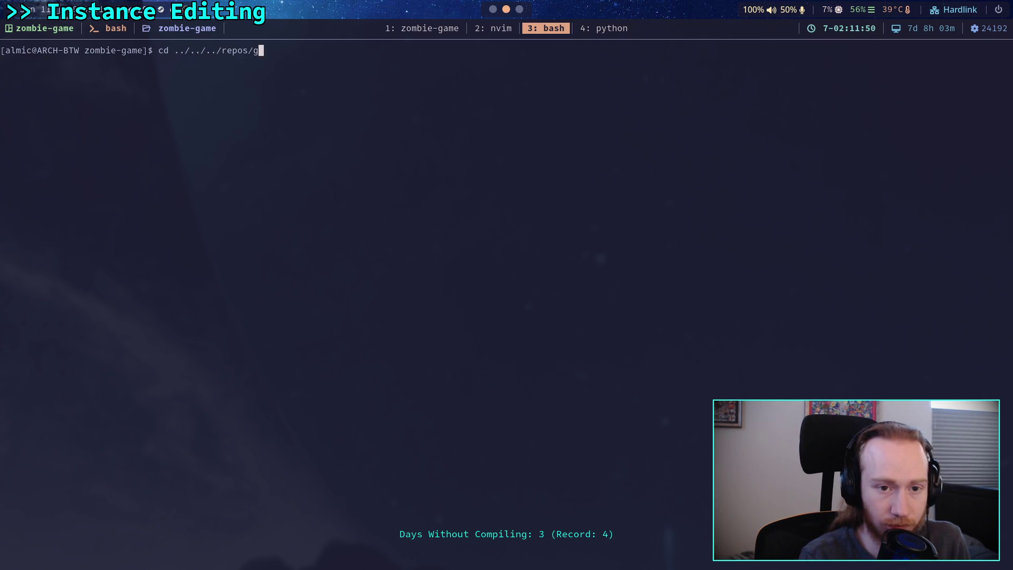
pyautogui.press('Return')
pyautogui.write('git status')
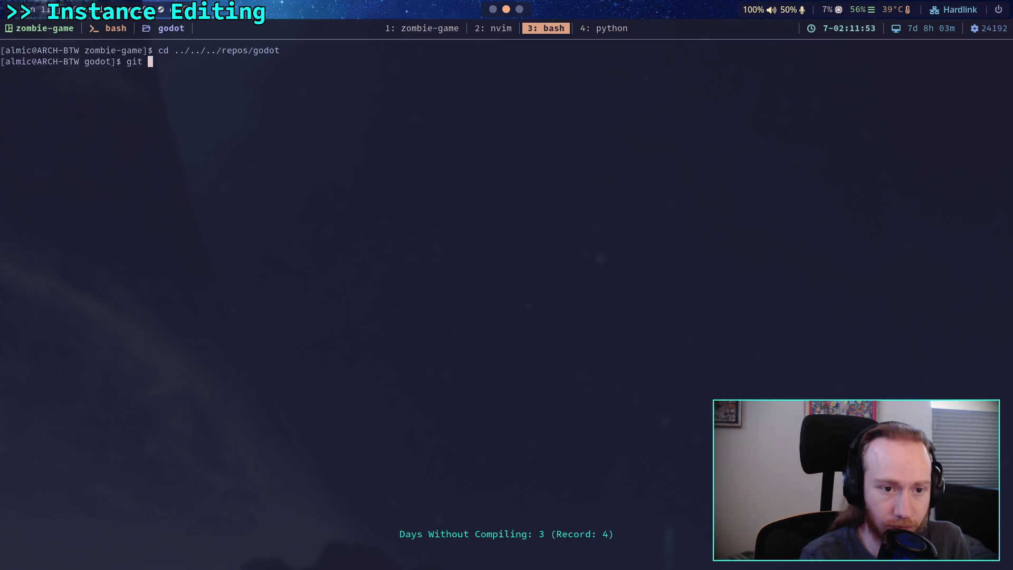
pyautogui.press('Return')
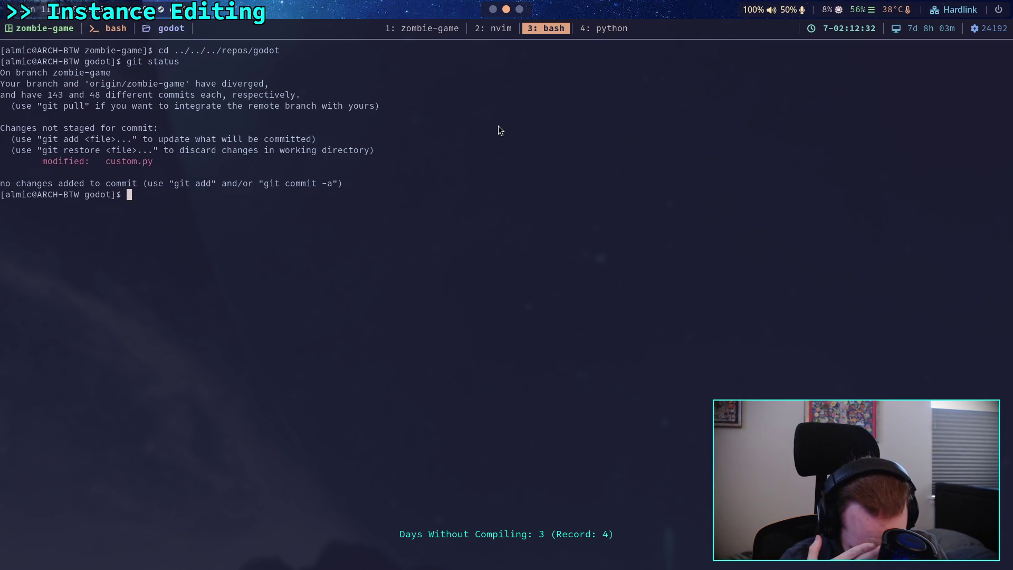
# Page through git log, quit it, then switch back to Godot and the browser.
pyautogui.write('git stash')
pyautogui.press('BackSpace')
pyautogui.press('BackSpace')
pyautogui.press('BackSpace')
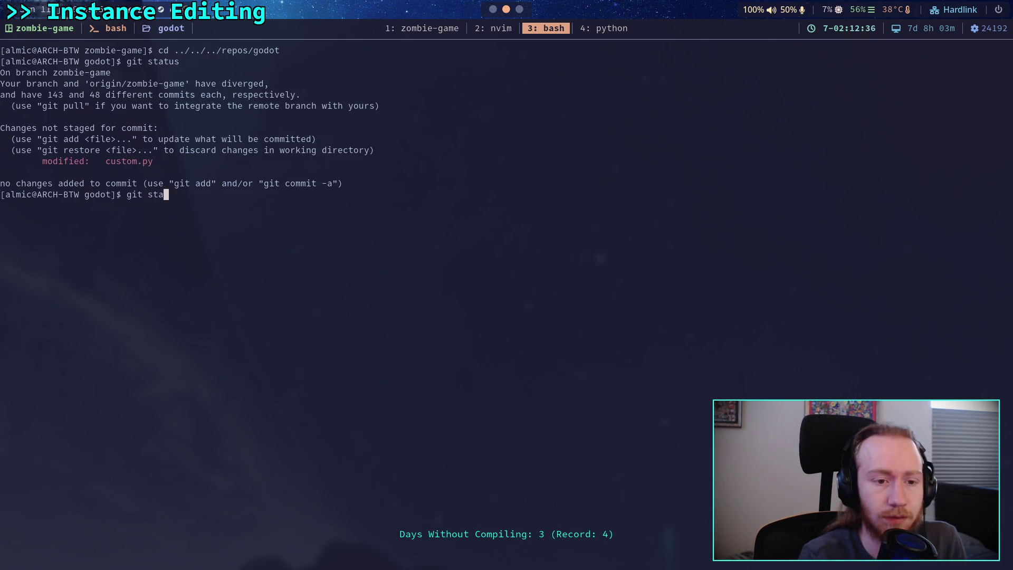
pyautogui.write('log')
pyautogui.press('Return')
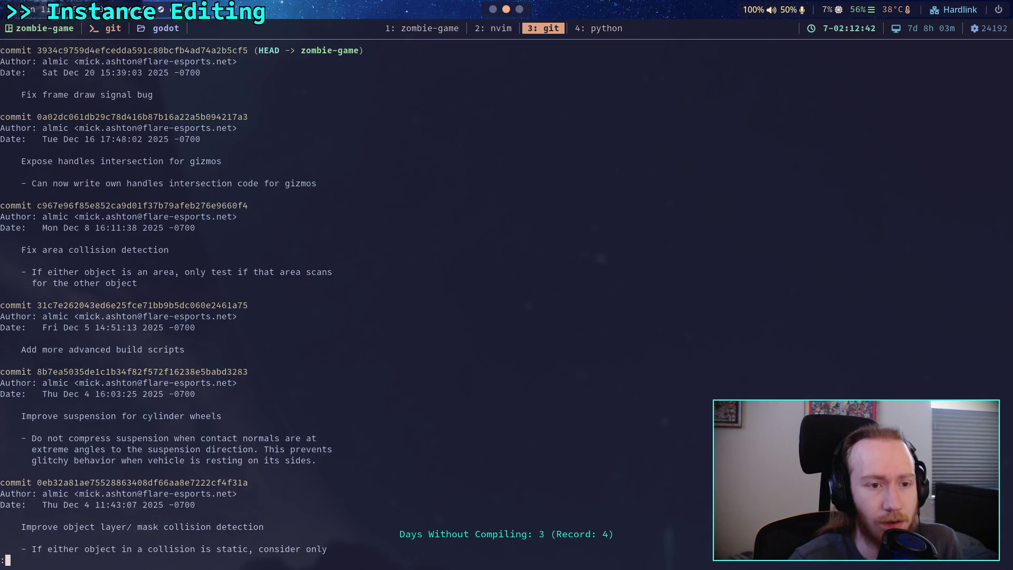
pyautogui.press('j')
pyautogui.press('j')
pyautogui.press('j')
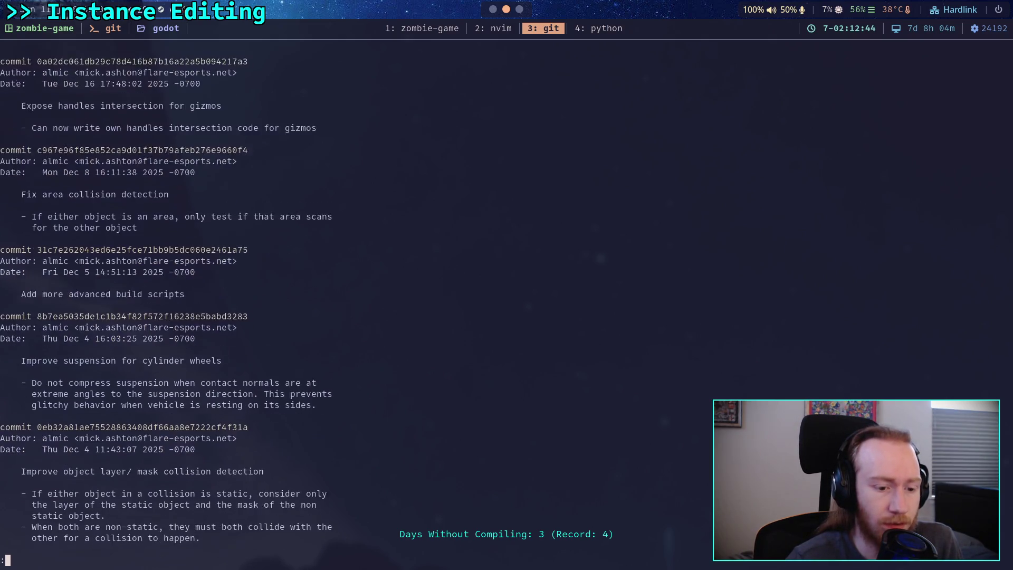
pyautogui.press('k')
pyautogui.press('k')
pyautogui.press('k')
pyautogui.press('k')
pyautogui.press('k')
pyautogui.press('q')
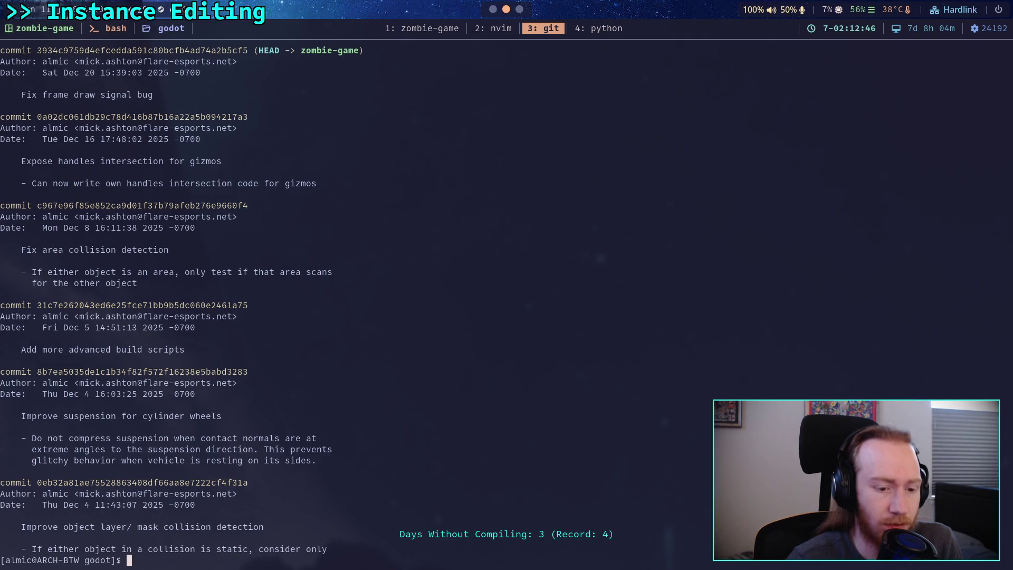
pyautogui.press('super+1')
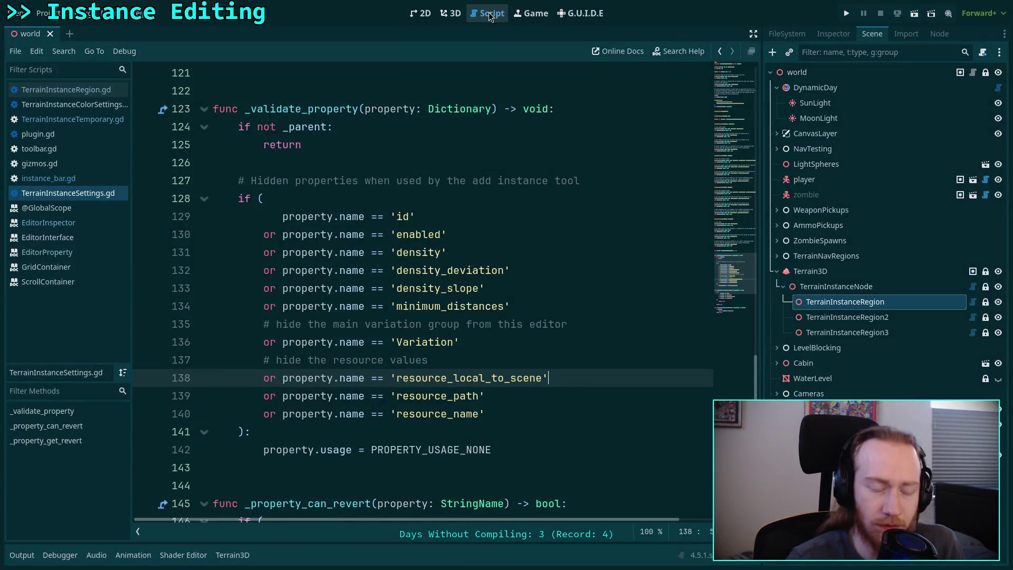
pyautogui.hotkey('alt', 'Tab')
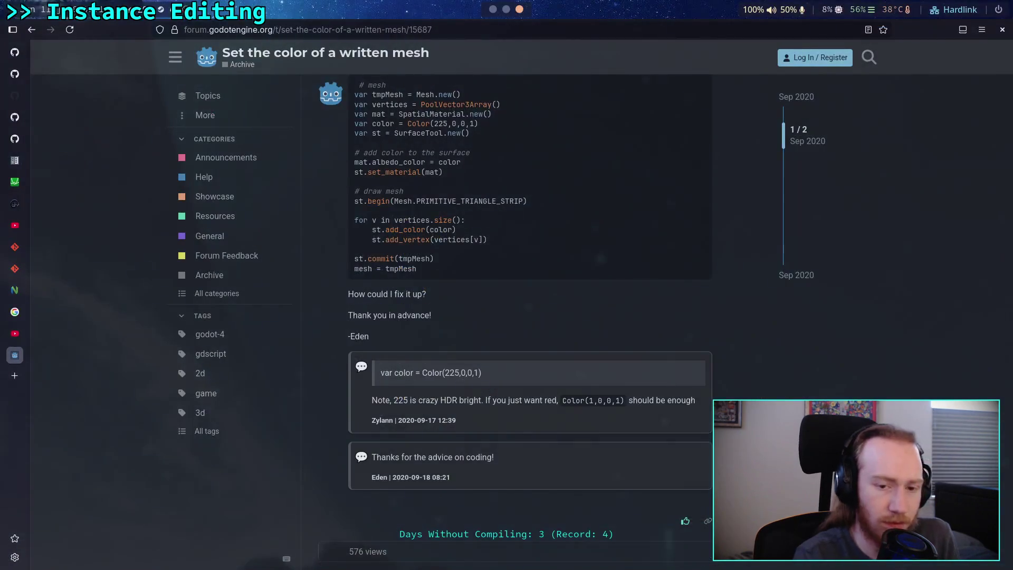
# Go from the editor_inspector.cpp source to the zombie-game repository, then to its owner's profile.
pyautogui.click(27, 79)
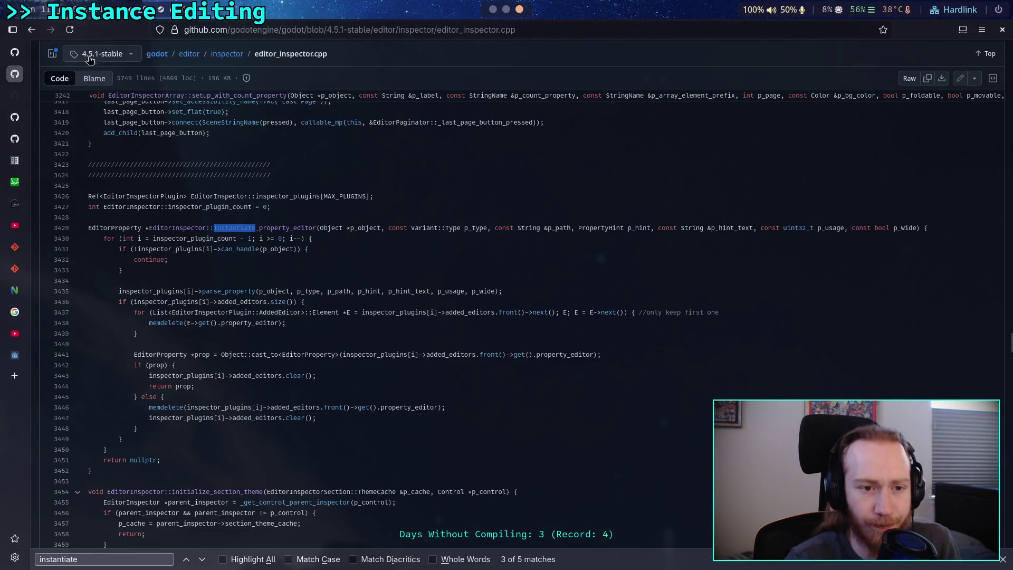
pyautogui.click(20, 100)
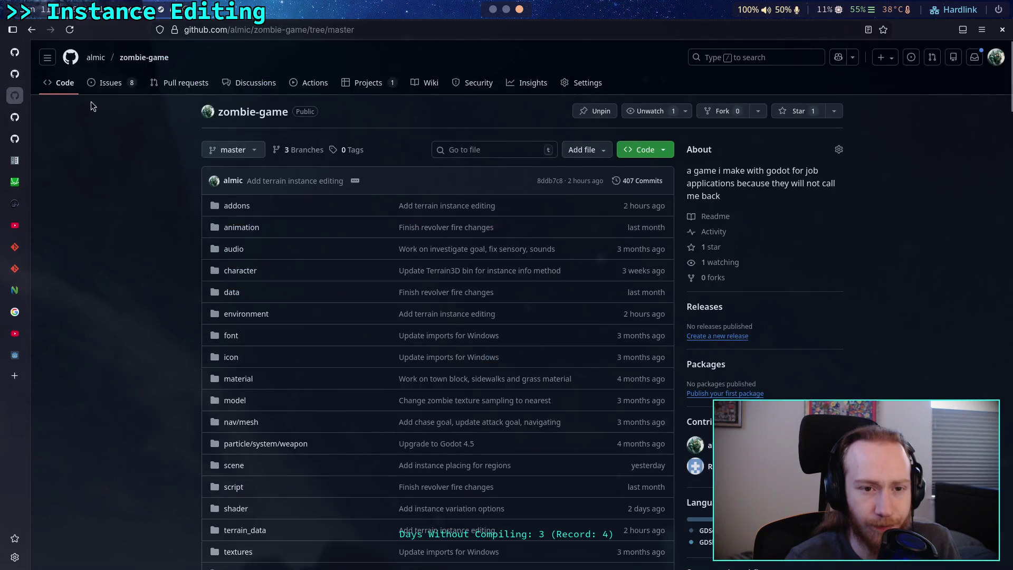
pyautogui.click(95, 57)
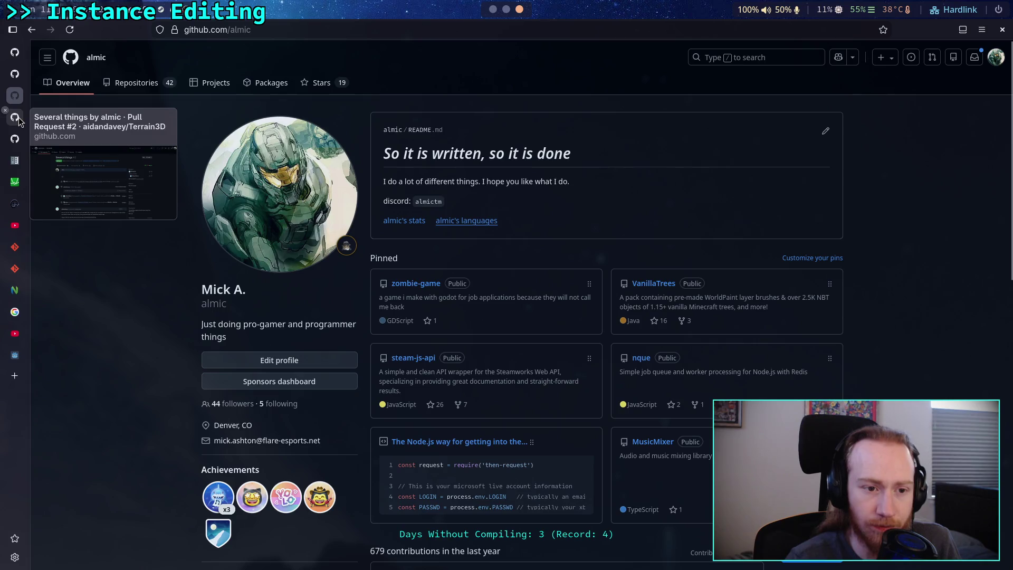
# Open the godot fork from the owner's list of repositories.
pyautogui.scroll(-8, 540, 284)
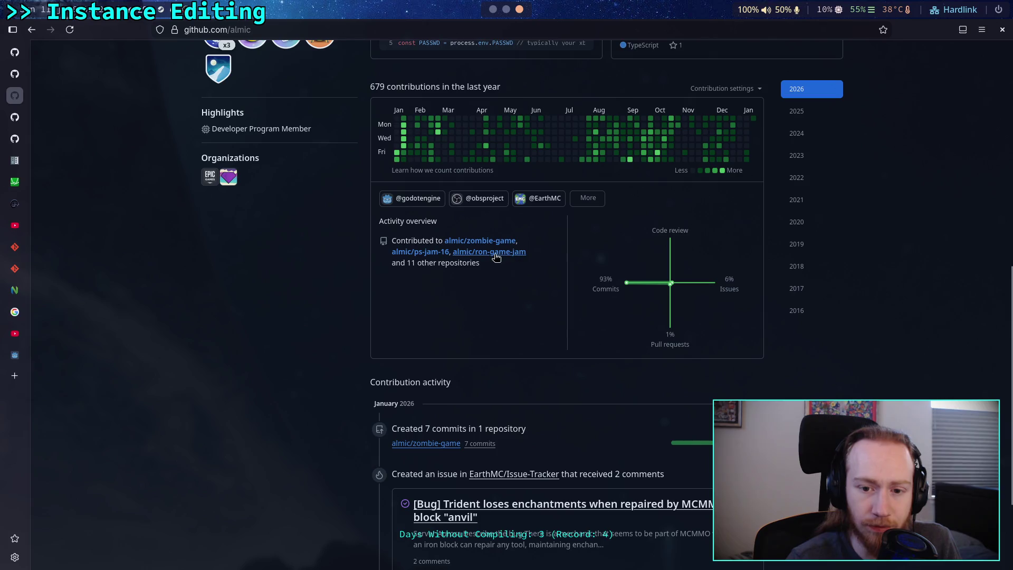
pyautogui.scroll(6, 421, 227)
pyautogui.scroll(3, 285, 79)
pyautogui.click(136, 82)
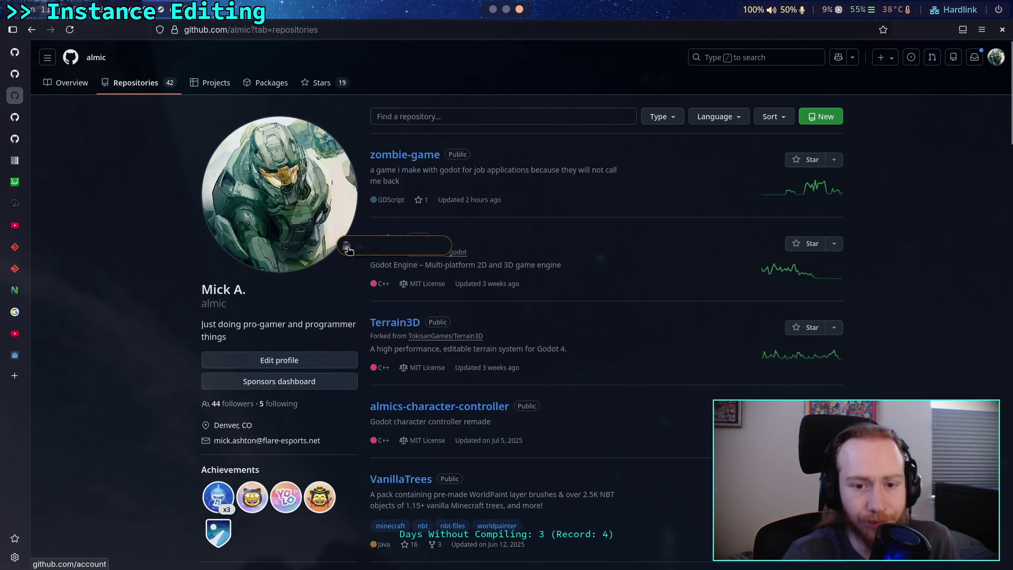
pyautogui.click(386, 241)
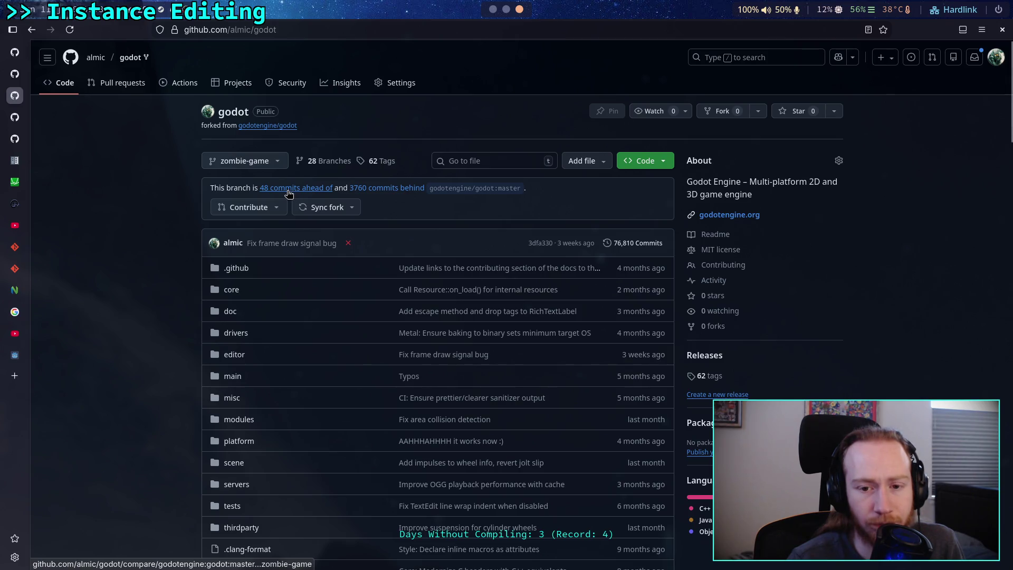
# Look over the fork's tags in the branch picker, then open the zombie-game branch's 76,810-commit history.
pyautogui.click(274, 160)
pyautogui.click(267, 226)
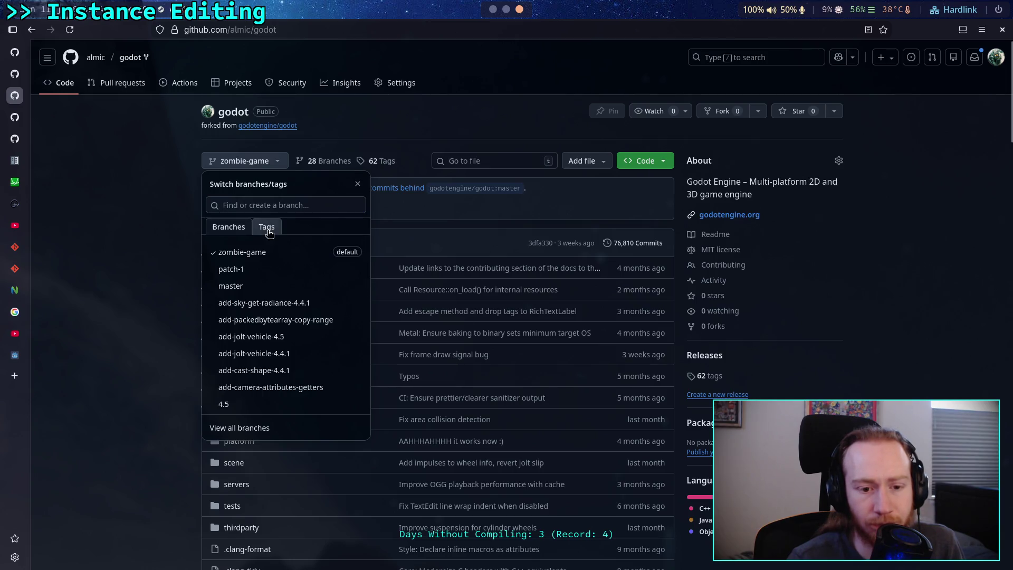
pyautogui.scroll(-10, 270, 292)
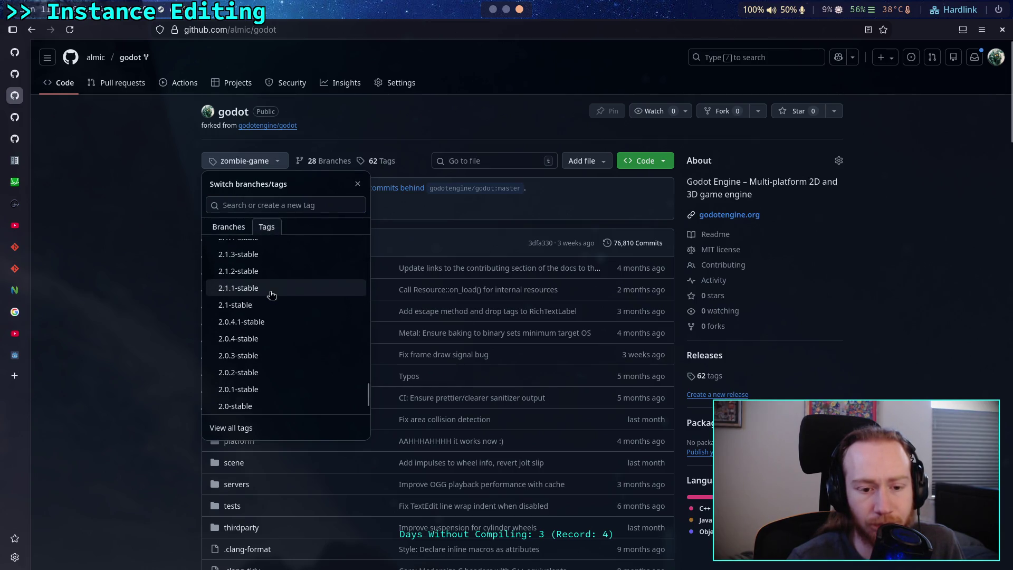
pyautogui.scroll(10, 274, 292)
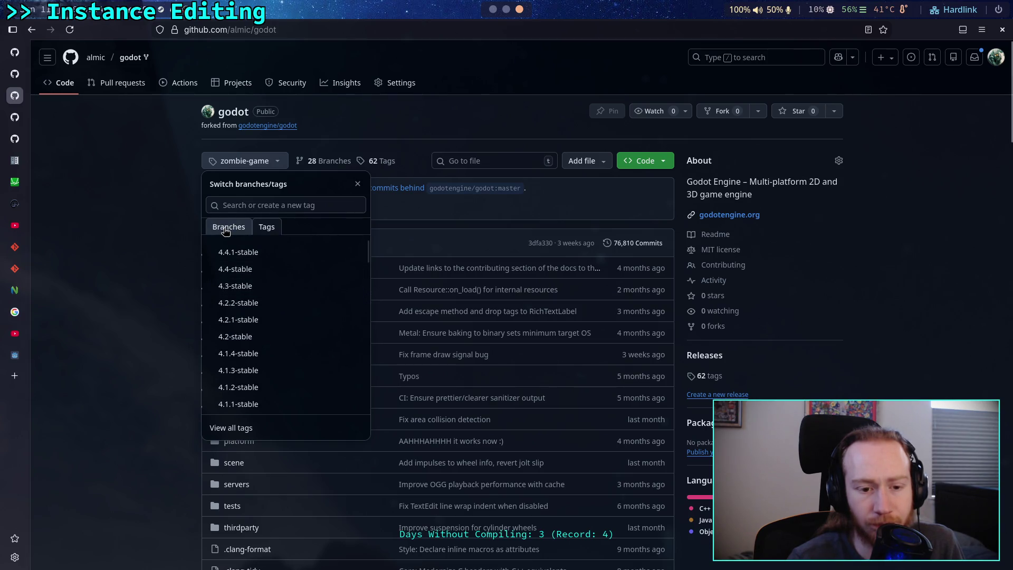
pyautogui.scroll(-5, 181, 242)
pyautogui.scroll(5, 181, 242)
pyautogui.scroll(-3, 271, 274)
pyautogui.scroll(1, 275, 277)
pyautogui.click(138, 259)
pyautogui.click(626, 242)
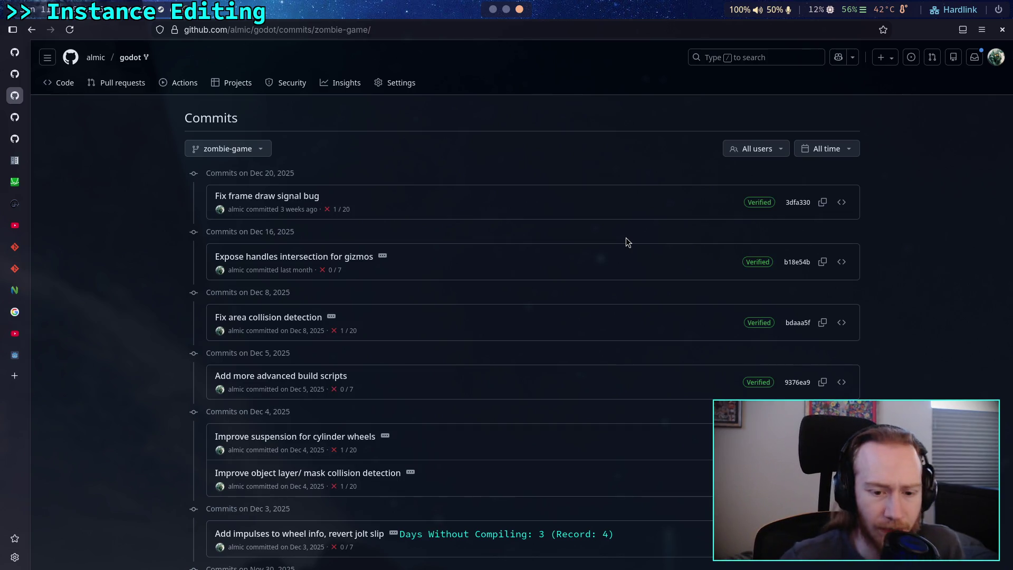
# Page to the older zombie-game commits starting Sep 23, then switch over to the terminal.
pyautogui.scroll(-9, 626, 237)
pyautogui.scroll(-20, 561, 372)
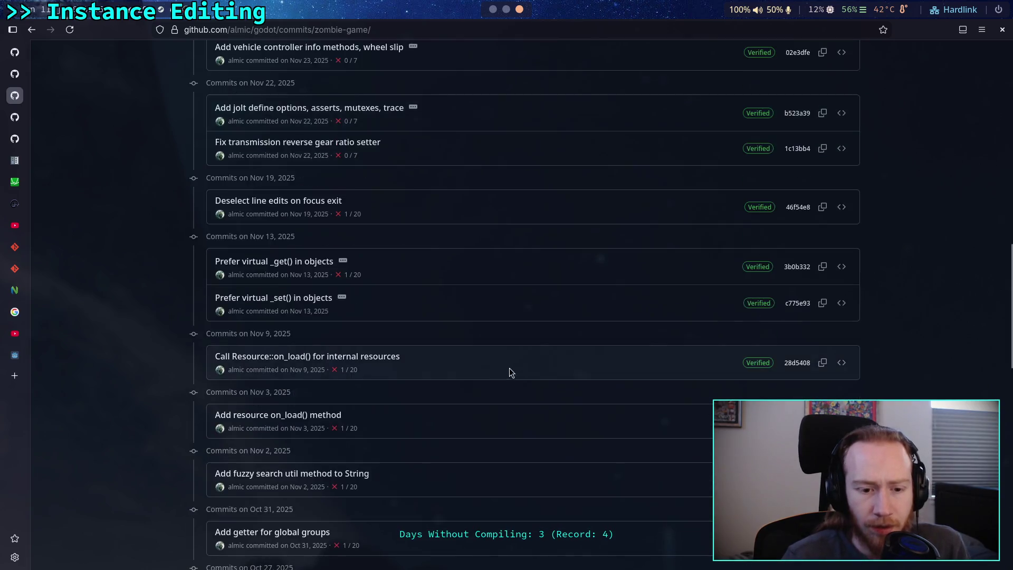
pyautogui.scroll(-2, 501, 356)
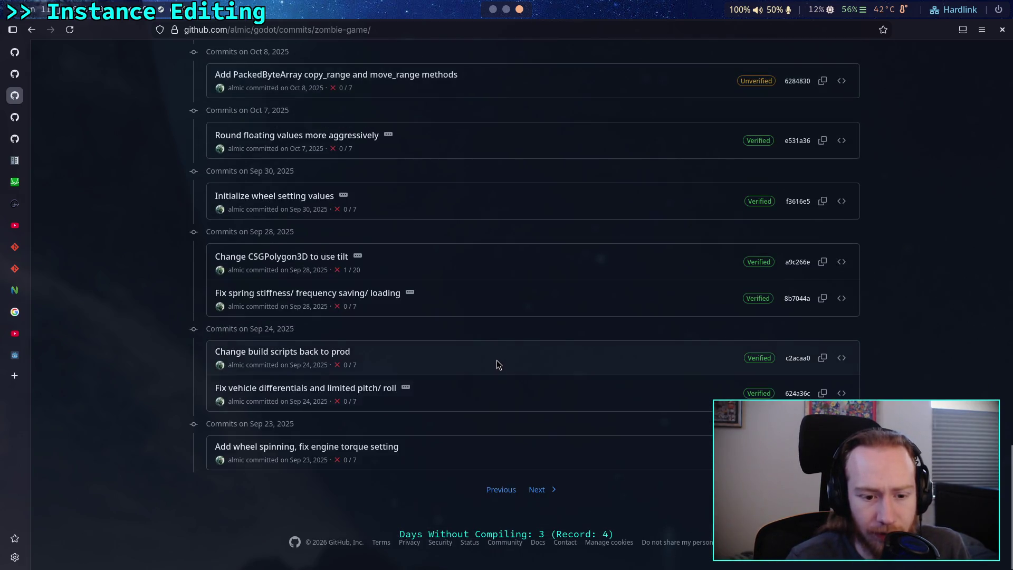
pyautogui.click(543, 489)
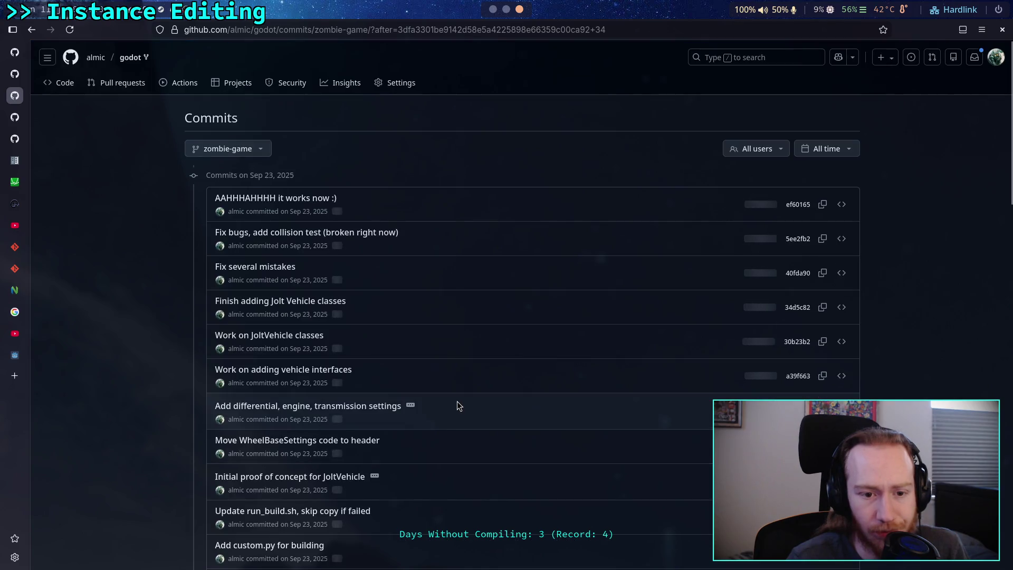
pyautogui.scroll(-7, 457, 401)
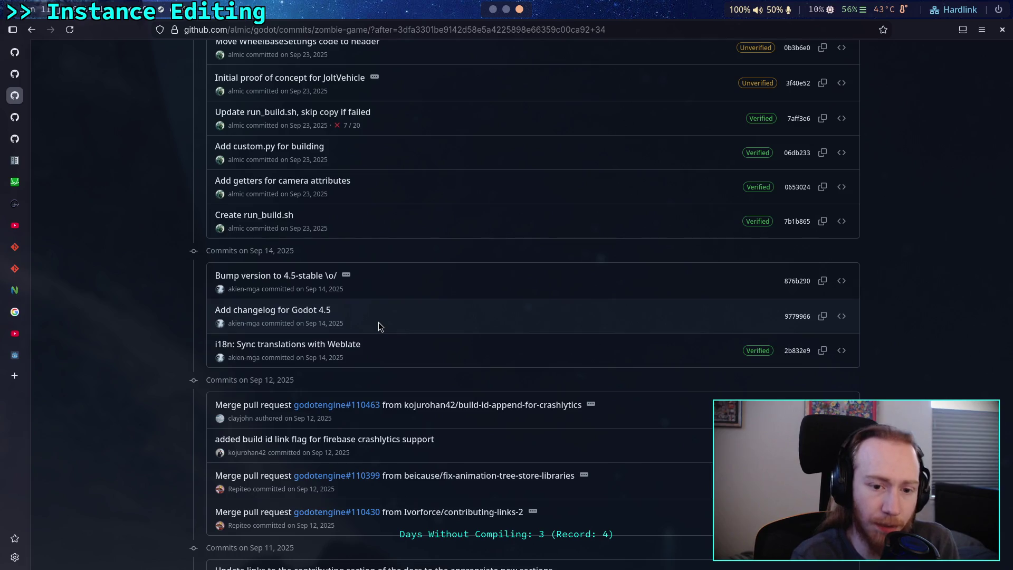
pyautogui.hotkey('alt', 'Tab')
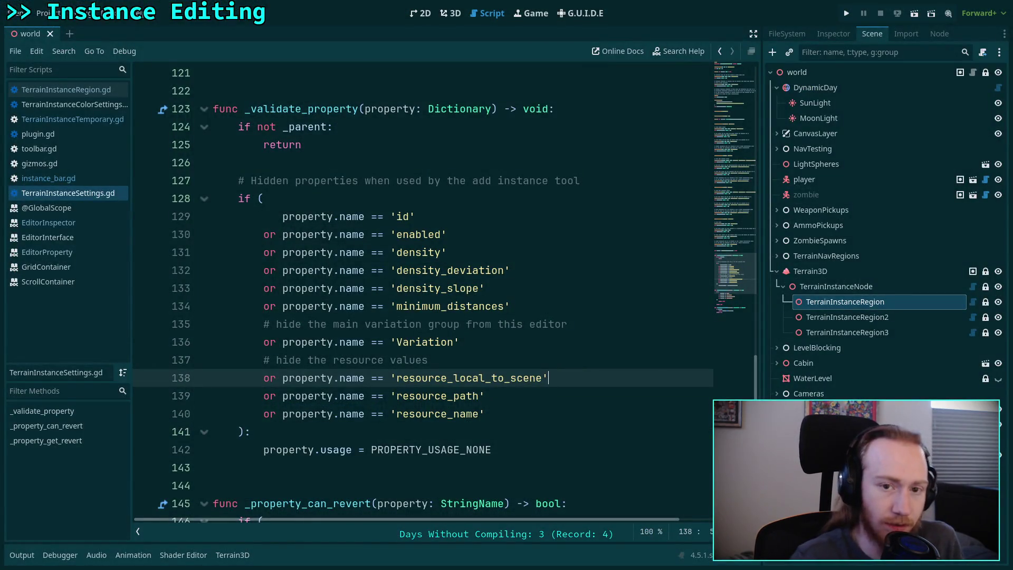
pyautogui.hotkey('alt', 'Tab')
# Run git log and page through the local history down to the upstream Godot commits.
pyautogui.write('git log')
pyautogui.press('Return')
pyautogui.press('Down')
pyautogui.press('Down')
pyautogui.press('Down')
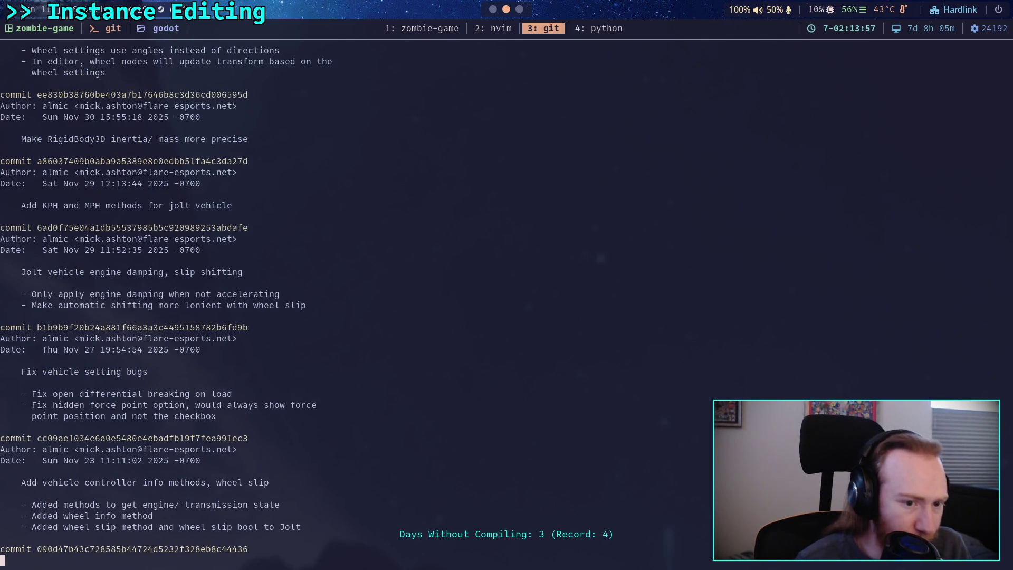
pyautogui.press('space')
pyautogui.press('space')
pyautogui.press('space')
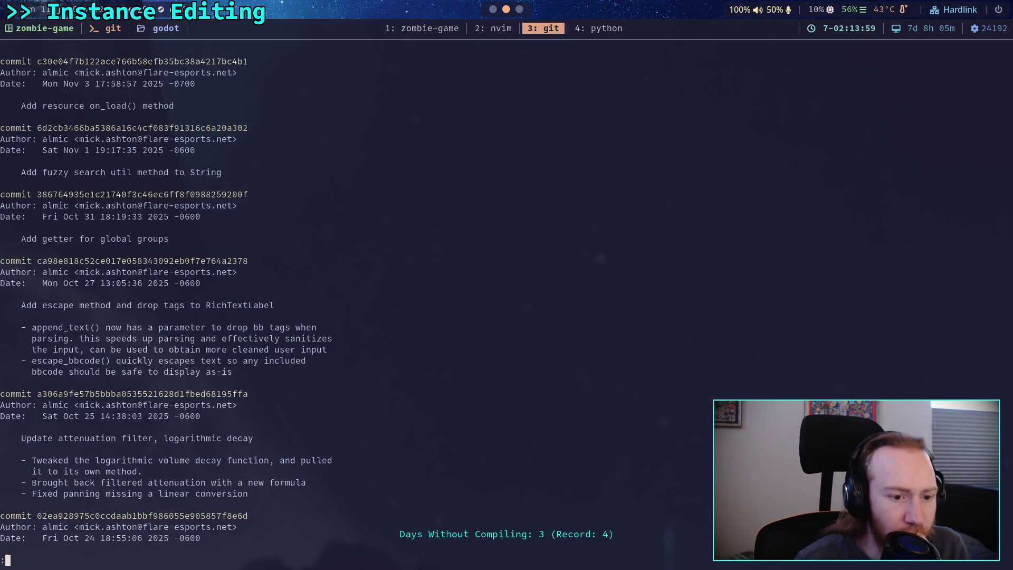
pyautogui.press('space')
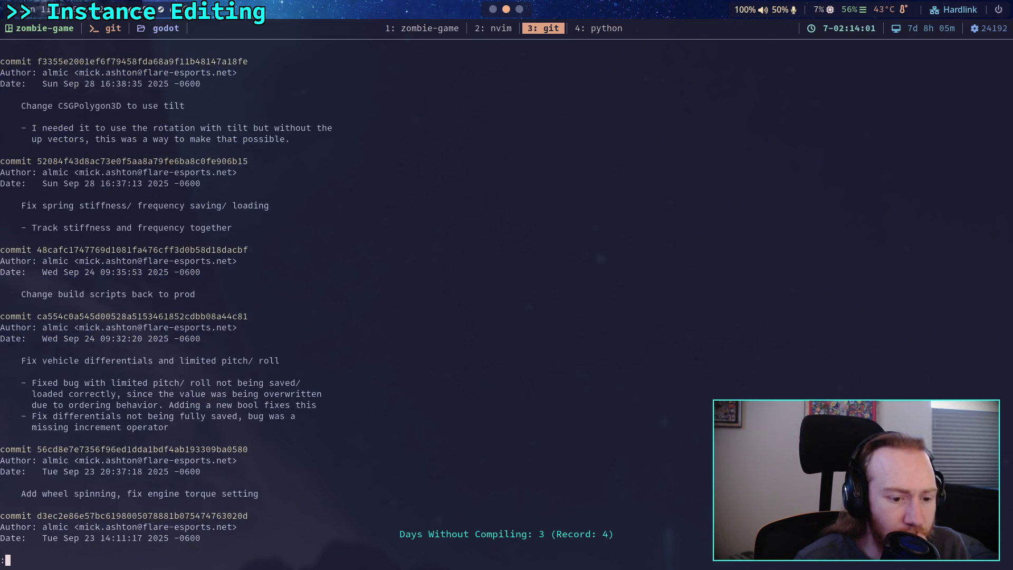
pyautogui.press('space')
pyautogui.press('space')
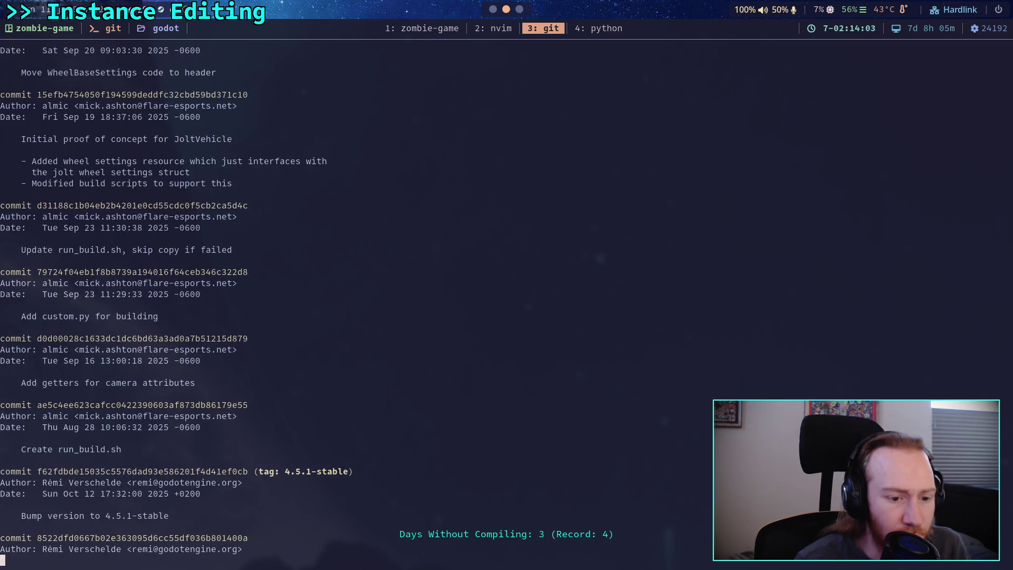
pyautogui.press('space')
pyautogui.scroll(5, 274, 301)
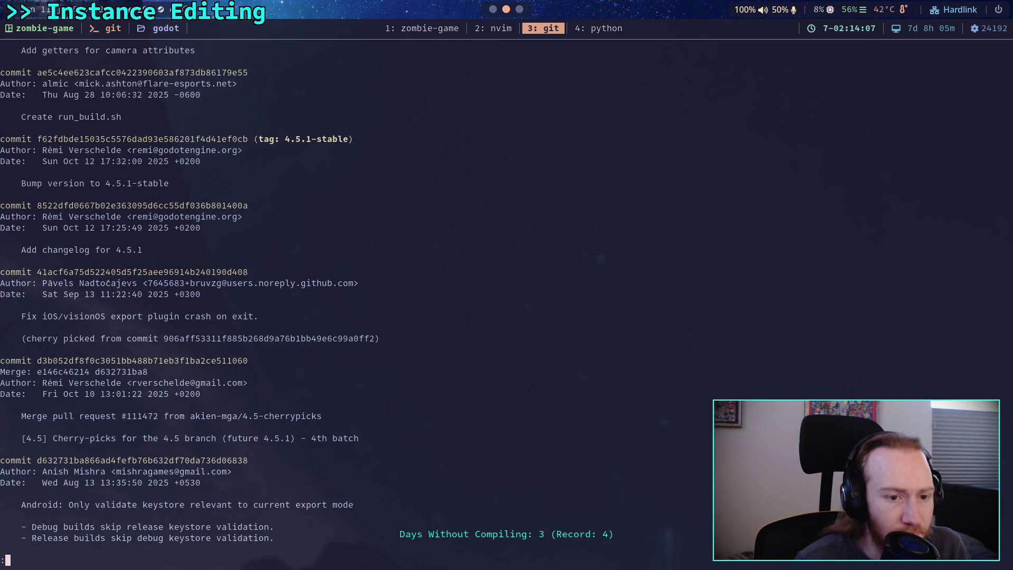
pyautogui.scroll(6, 190, 306)
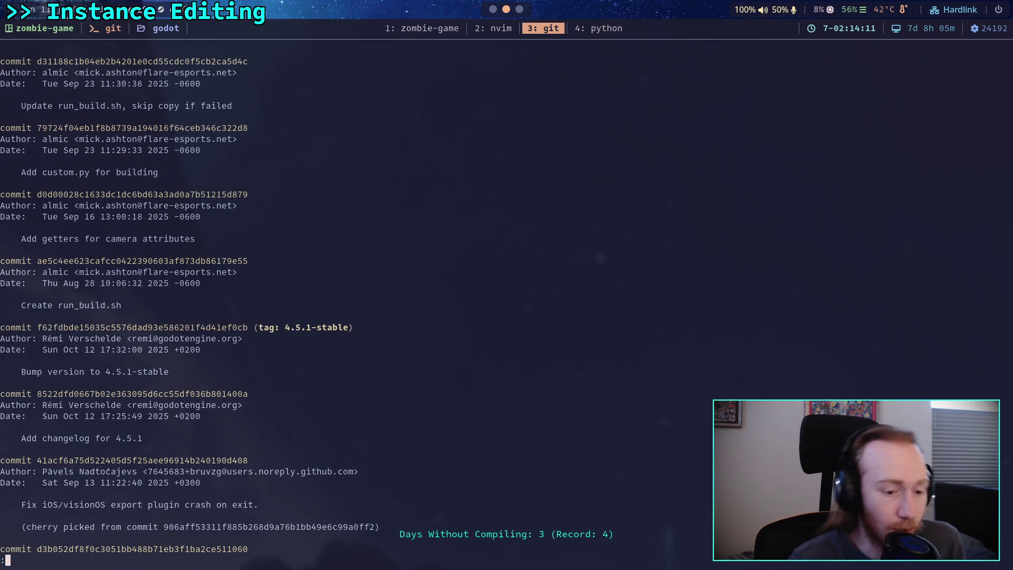
# Quit the log, force-push with git push -f, and return to Godot.
pyautogui.write('qgit push ')
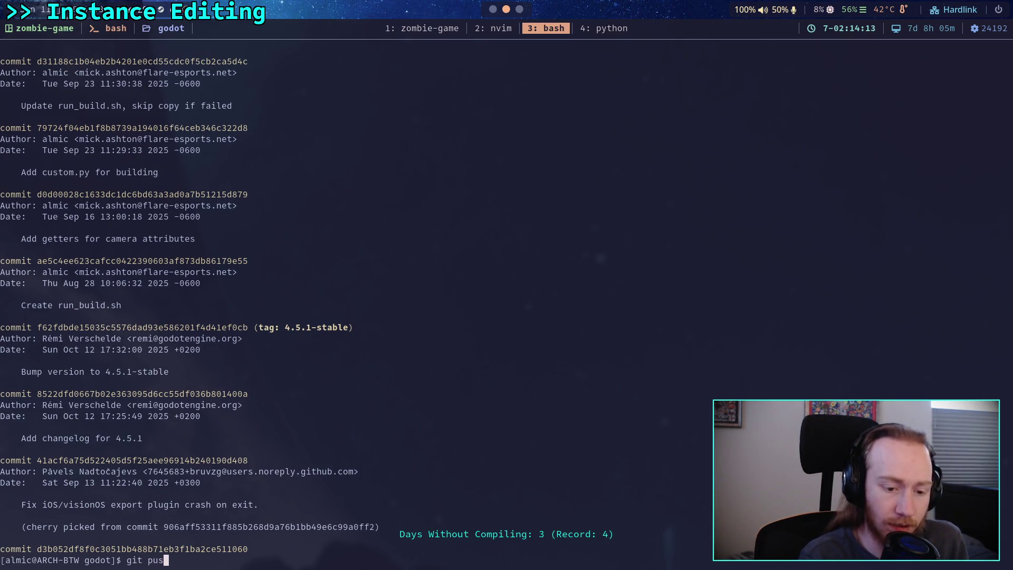
pyautogui.write('-f')
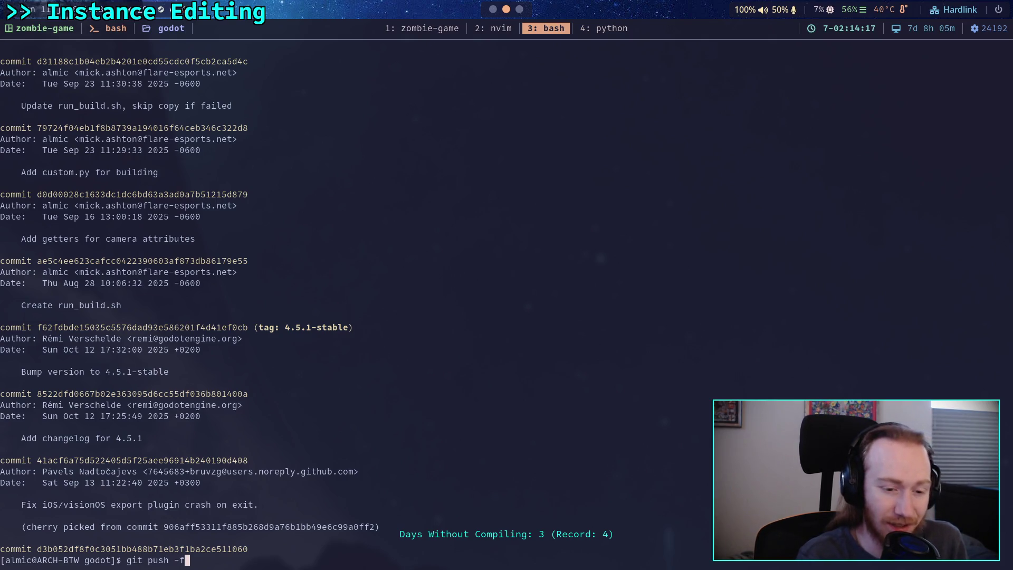
pyautogui.press('Return')
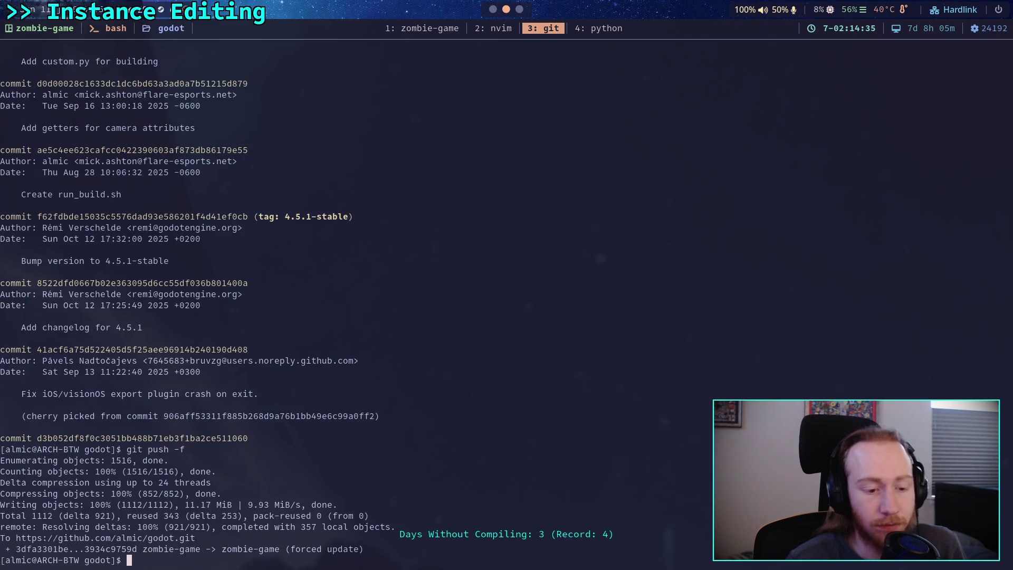
pyautogui.press('super+1')
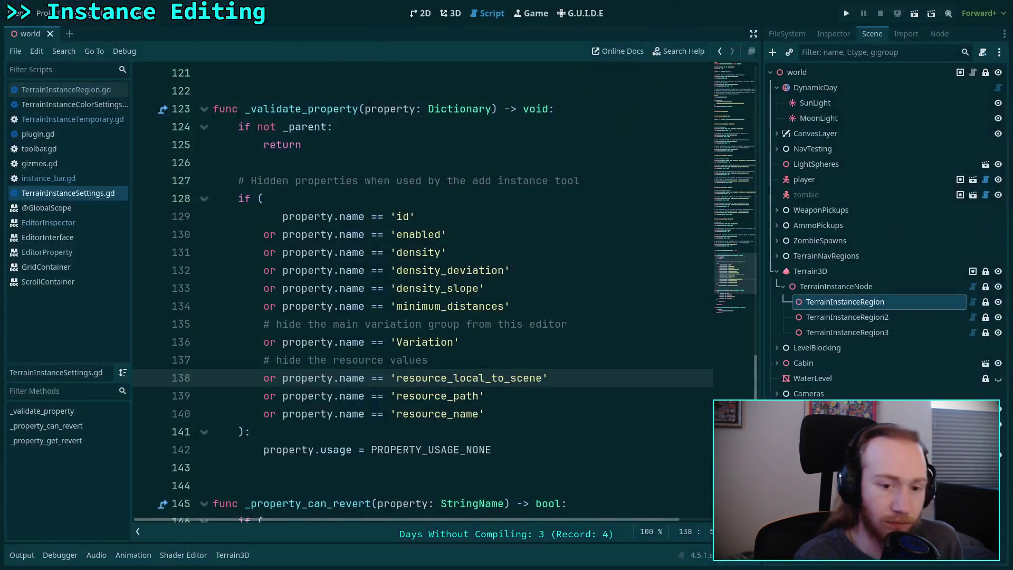
# Reload the GitHub commits page to show the force-pushed zombie-game commits.
pyautogui.press('super+2')
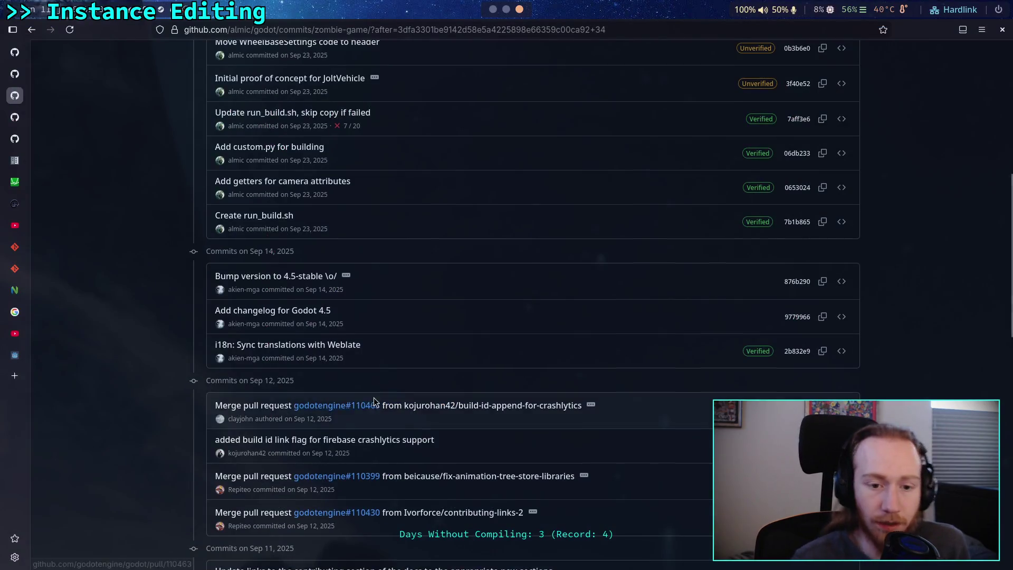
pyautogui.scroll(8, 306, 325)
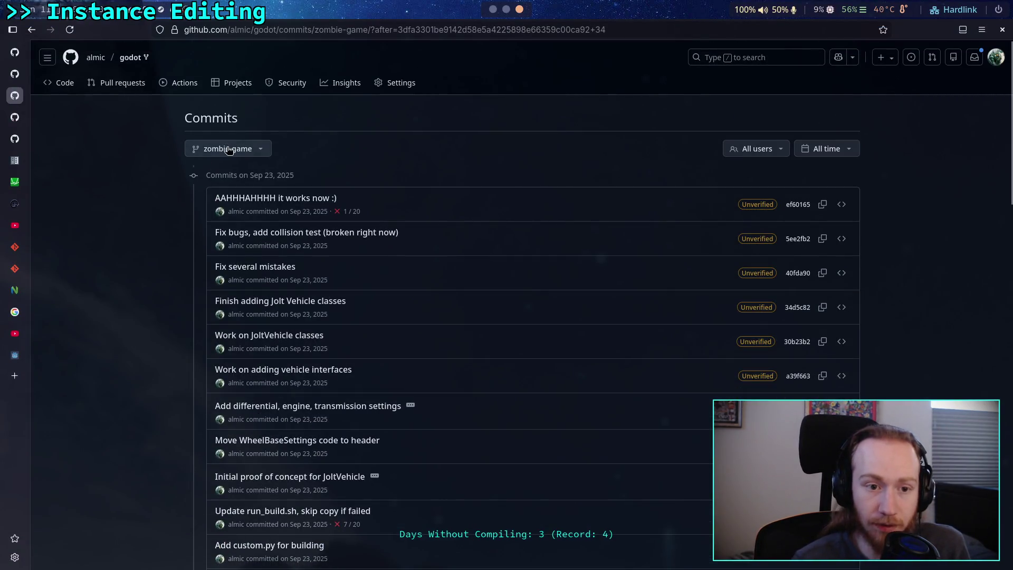
pyautogui.press('F5')
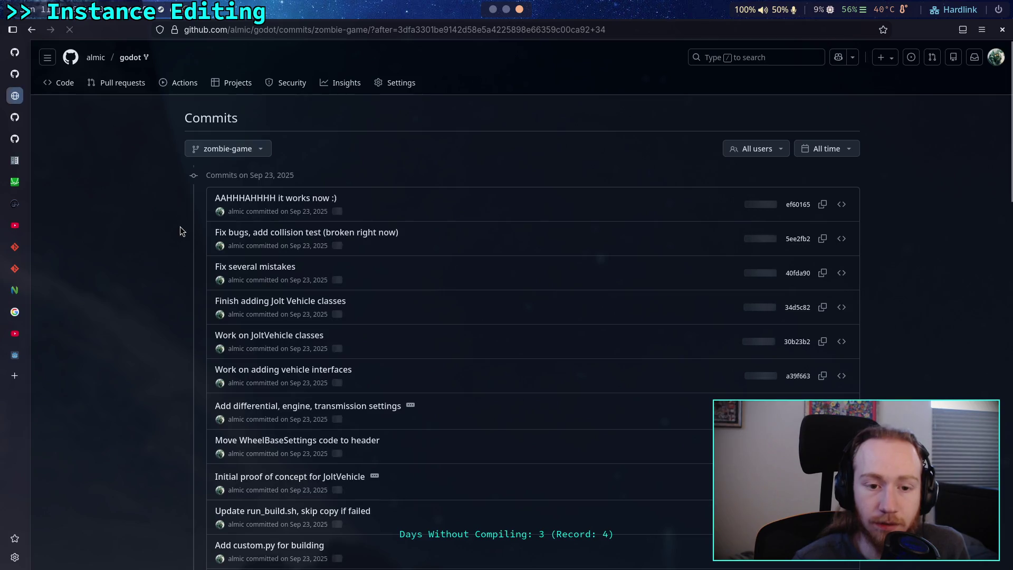
pyautogui.scroll(-10, 175, 217)
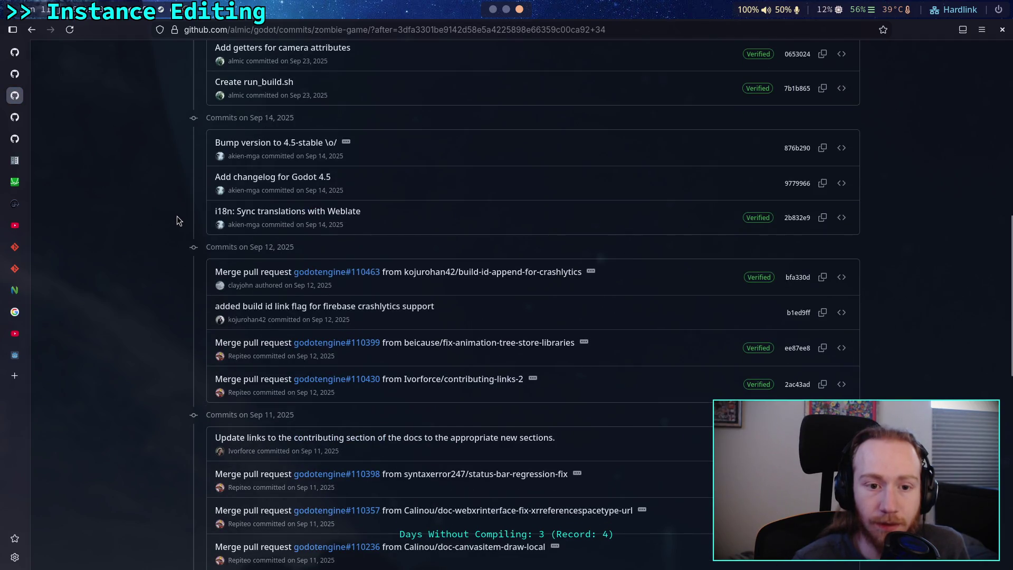
pyautogui.scroll(10, 176, 216)
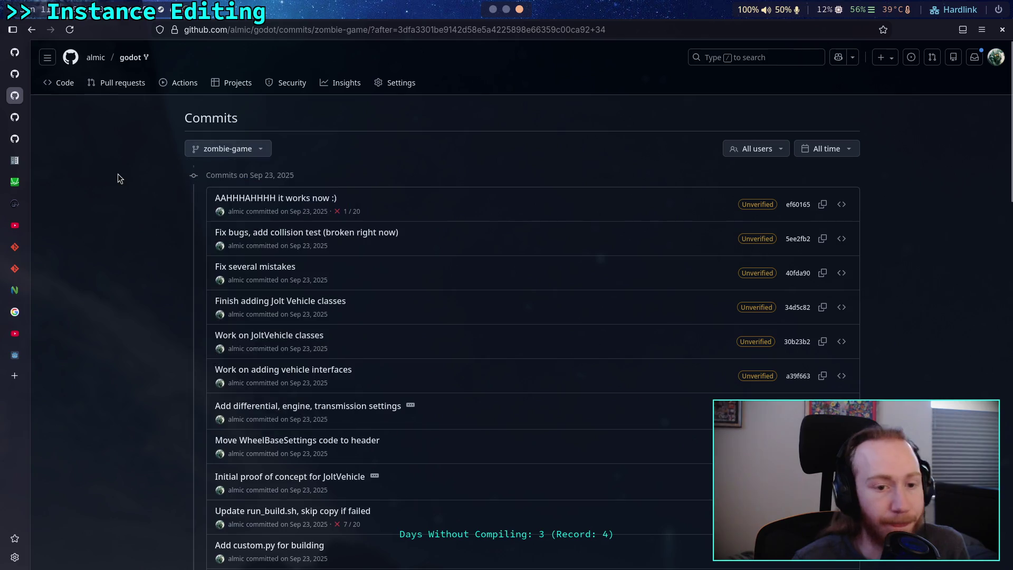
# From the fork's code page, reopen the zombie-game commit history and view its older page.
pyautogui.click(60, 82)
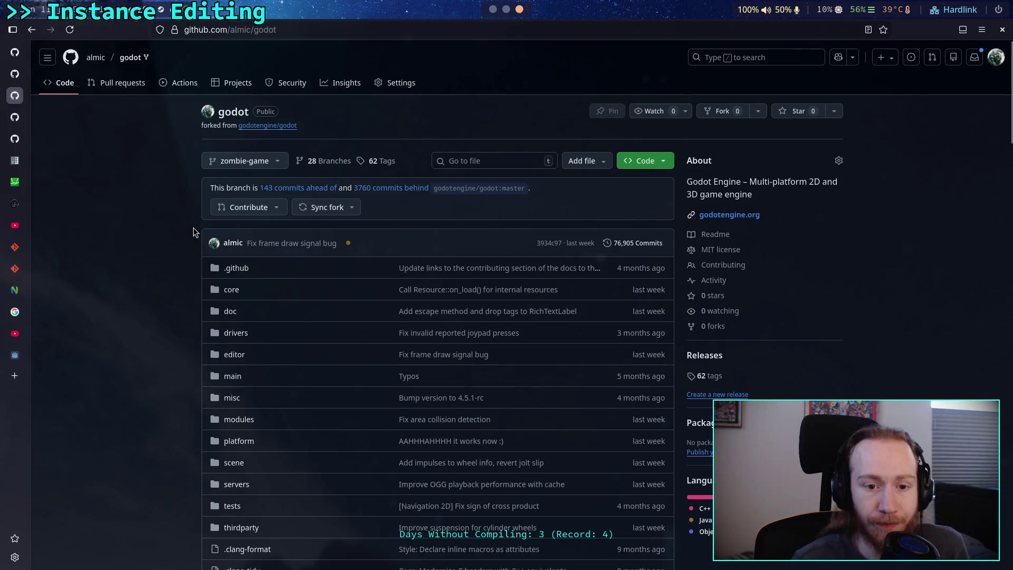
pyautogui.click(632, 244)
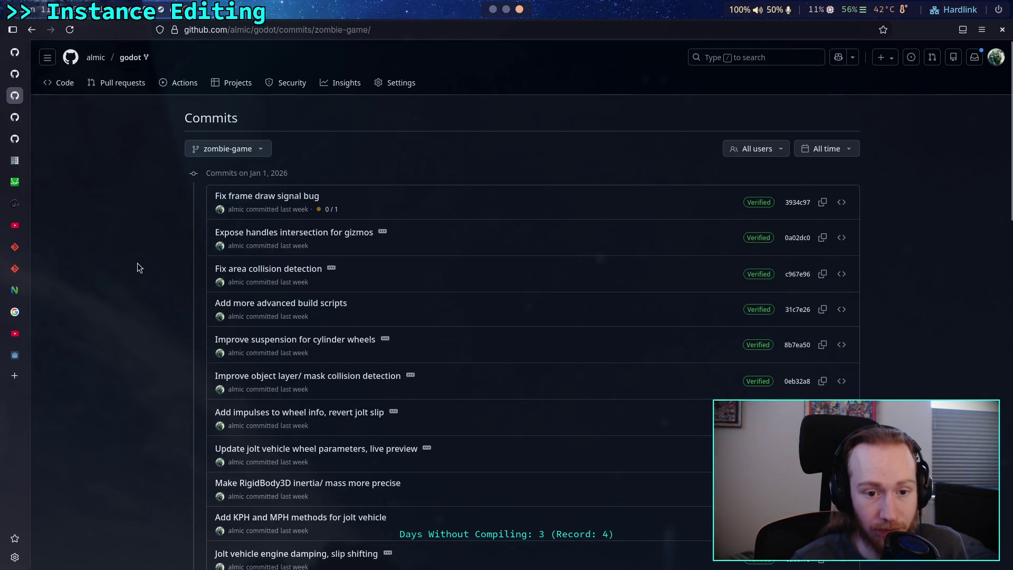
pyautogui.scroll(-15, 111, 248)
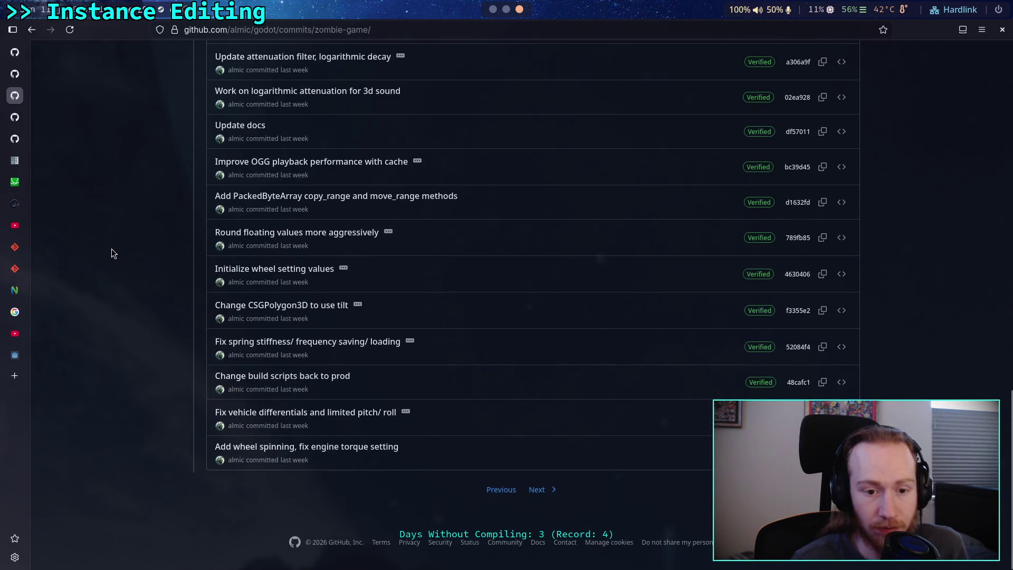
pyautogui.click(537, 490)
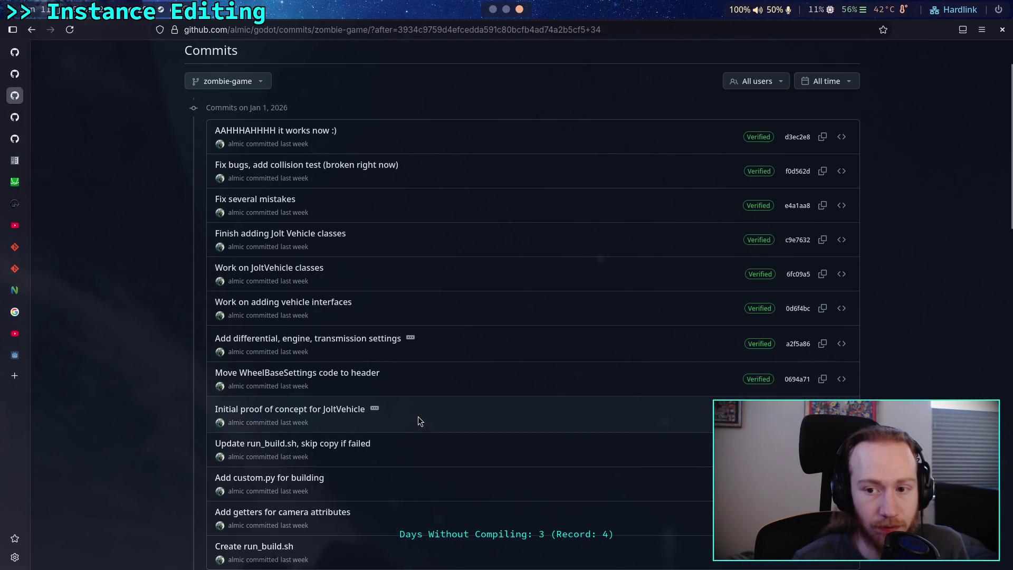
pyautogui.scroll(-4, 417, 416)
pyautogui.scroll(-5, 417, 416)
pyautogui.scroll(3, 417, 416)
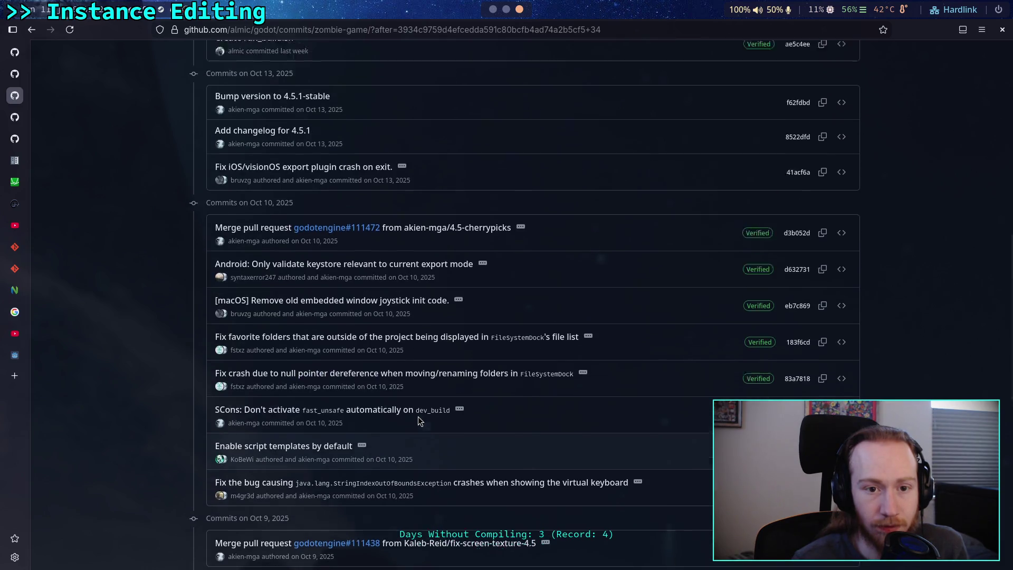
pyautogui.scroll(-10, 407, 290)
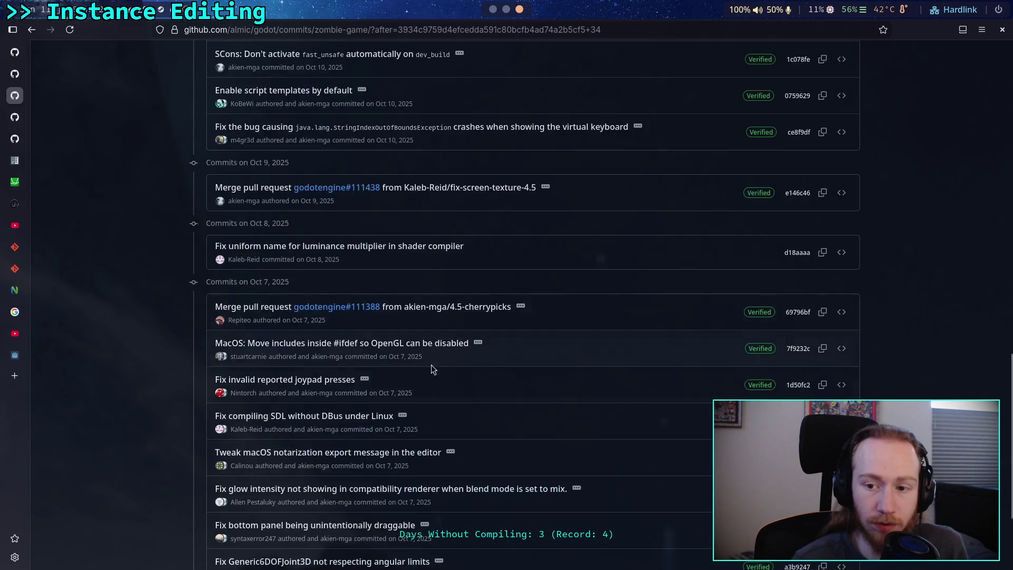
# Return to the newer commits page and the fork's main code page, then bring Godot forward.
pyautogui.click(505, 486)
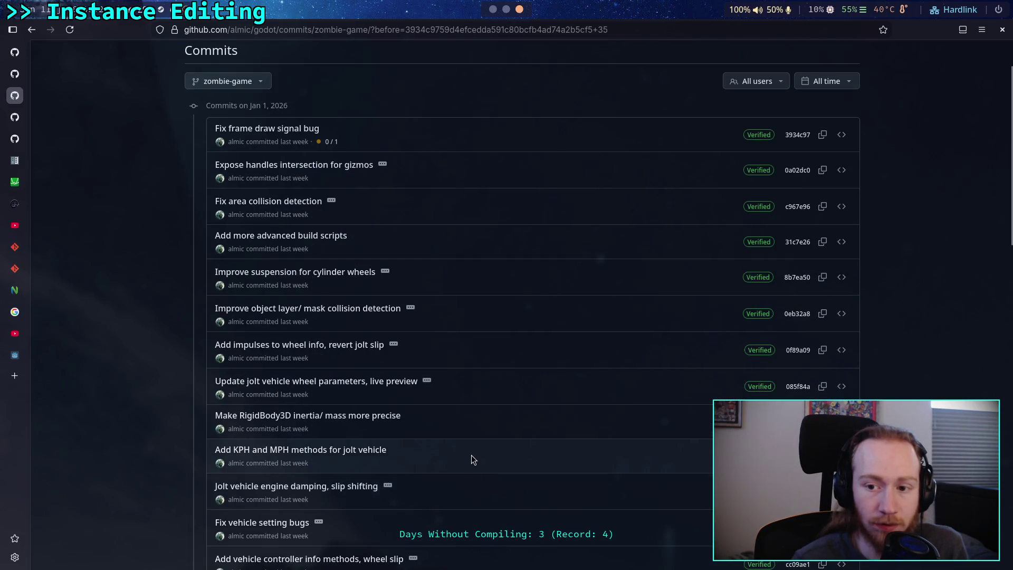
pyautogui.scroll(-12, 471, 455)
pyautogui.scroll(12, 469, 444)
pyautogui.scroll(2, 470, 444)
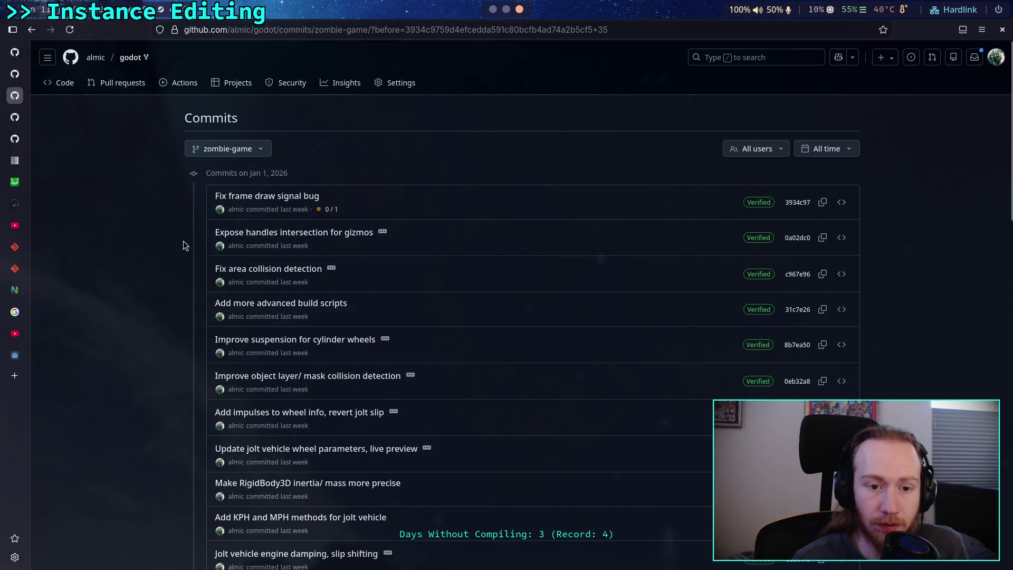
pyautogui.click(66, 84)
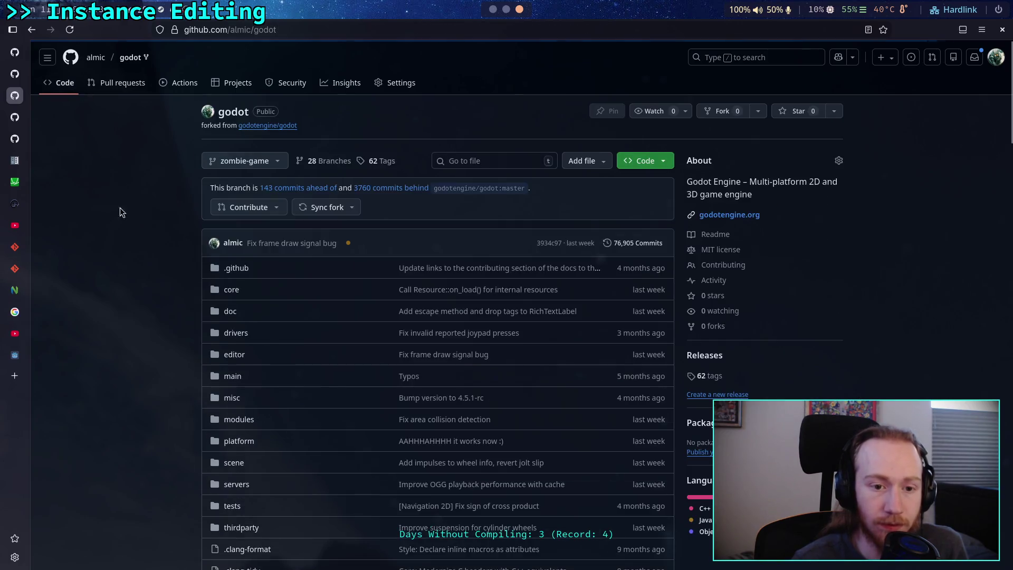
pyautogui.hotkey('alt', 'Tab')
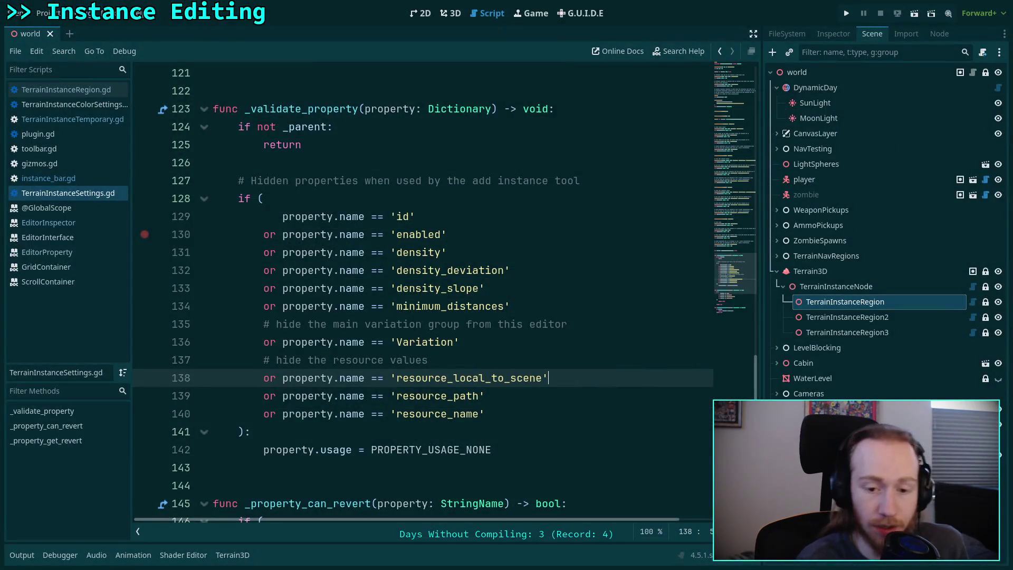
# In Neovim's editor_inspector.h, select the set_use_doc_hints declaration.
pyautogui.press('super+3')
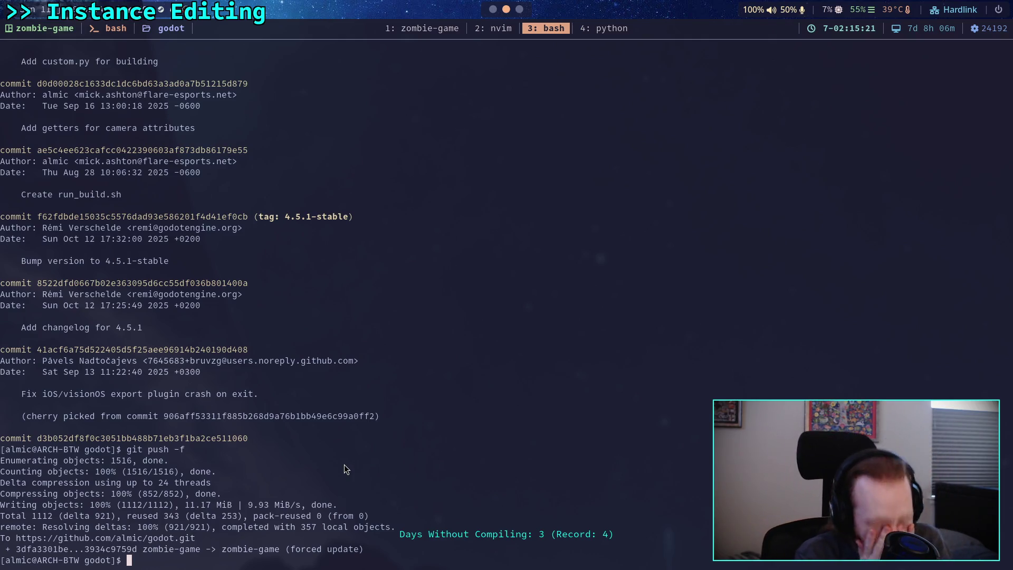
pyautogui.click(482, 32)
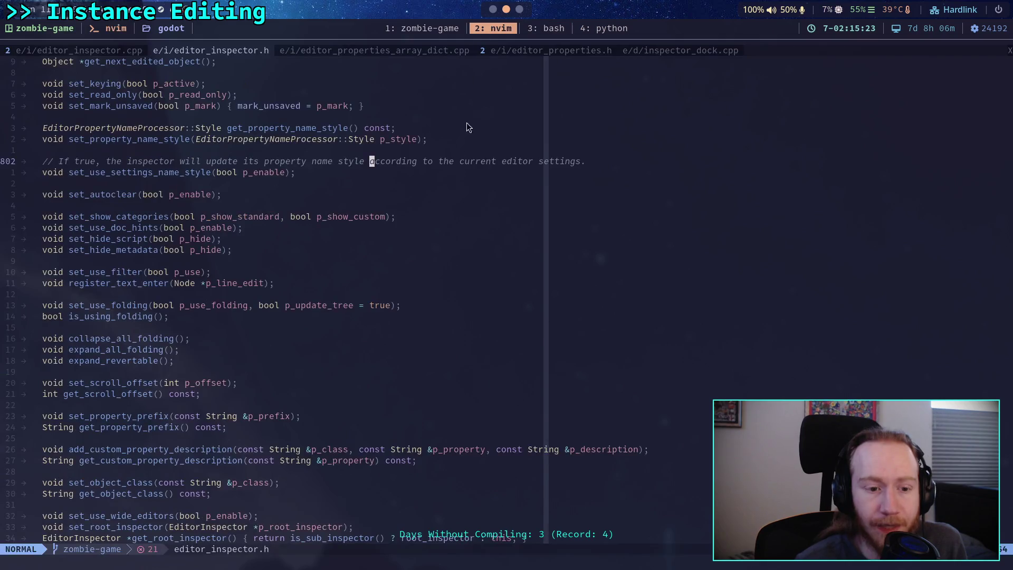
pyautogui.scroll(-10, 393, 316)
pyautogui.scroll(20, 393, 312)
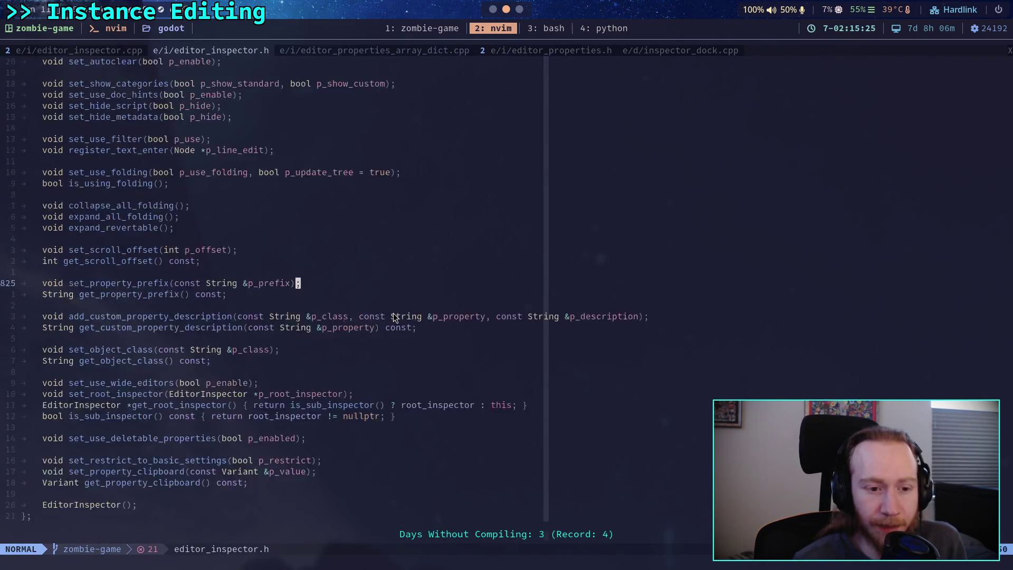
pyautogui.scroll(12, 313, 300)
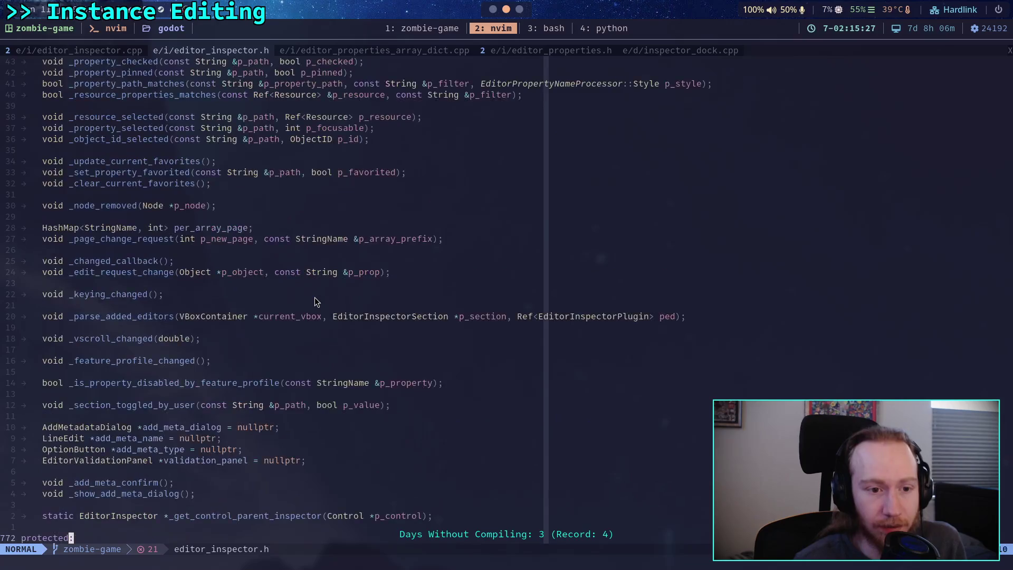
pyautogui.scroll(-17, 314, 301)
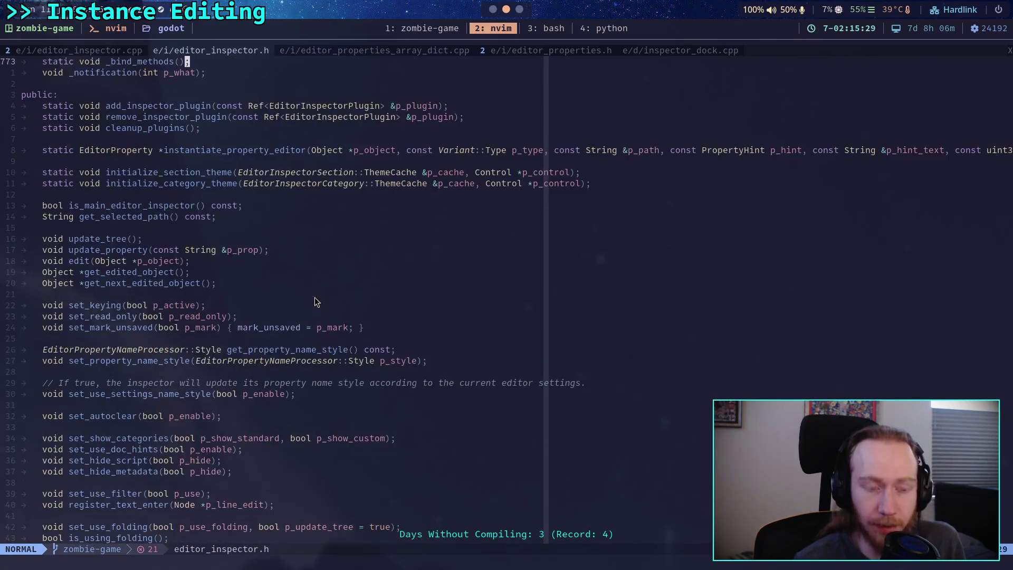
pyautogui.scroll(-1, 238, 310)
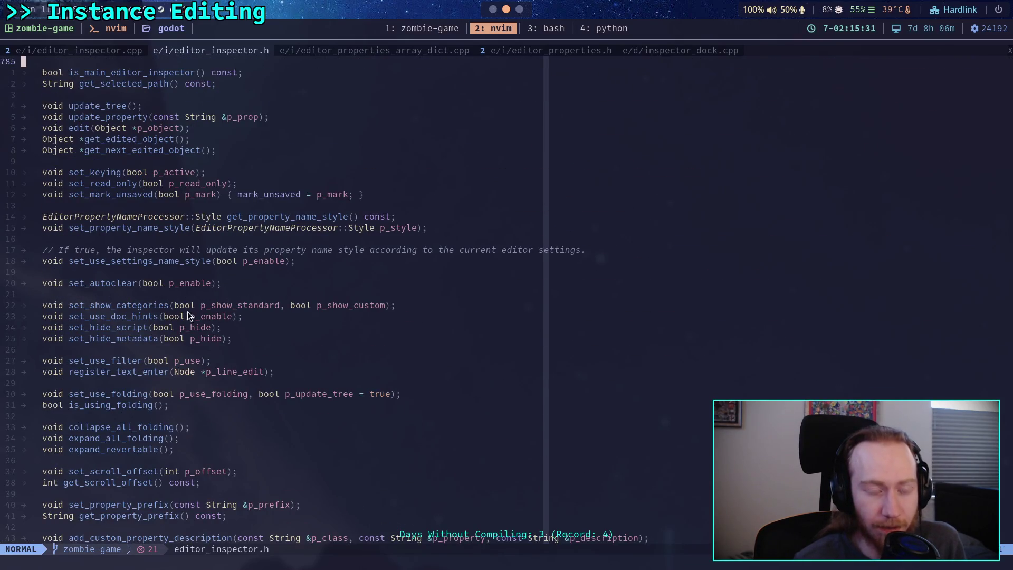
pyautogui.moveTo(75, 317); pyautogui.dragTo(166, 318)
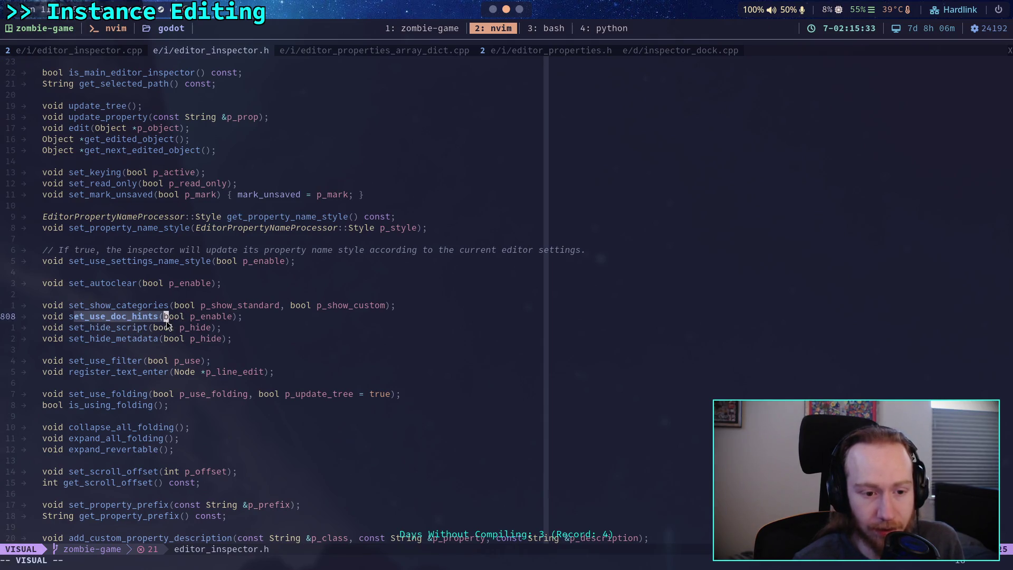
# Select the set_use_folding declaration, then open editor_properties_array_dict.cpp.
pyautogui.scroll(-1, 166, 321)
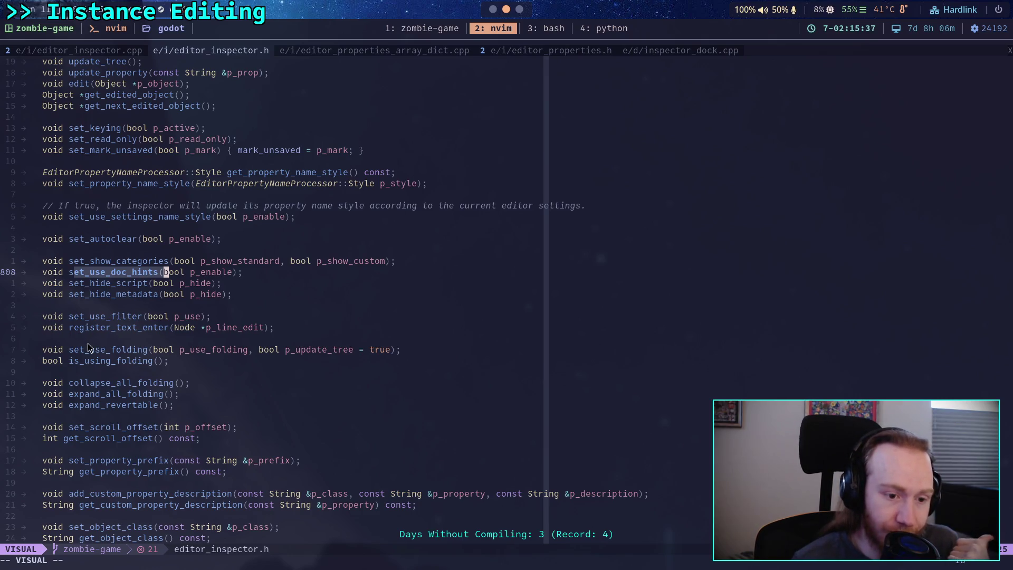
pyautogui.moveTo(73, 350); pyautogui.dragTo(130, 349)
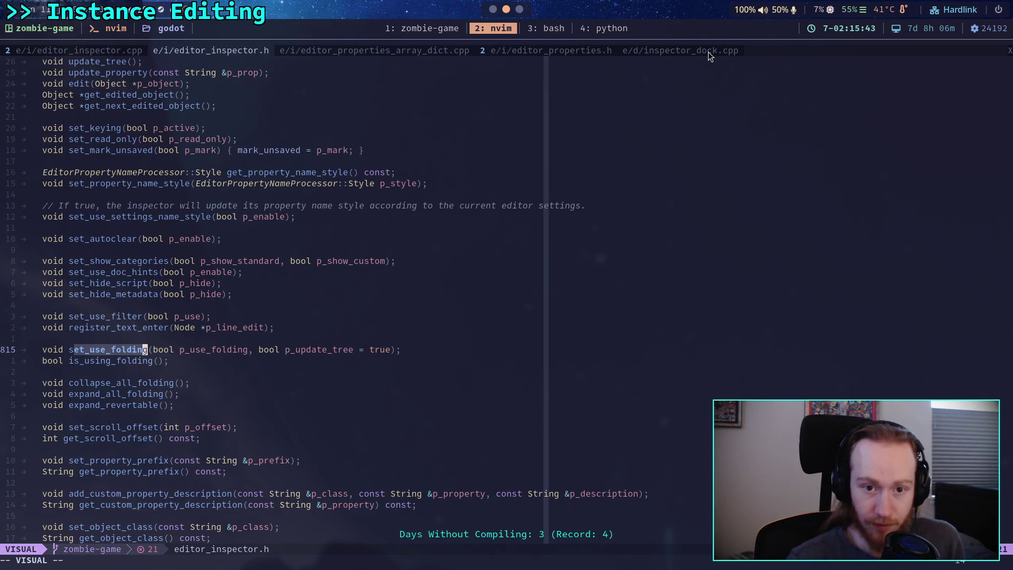
pyautogui.click(425, 51)
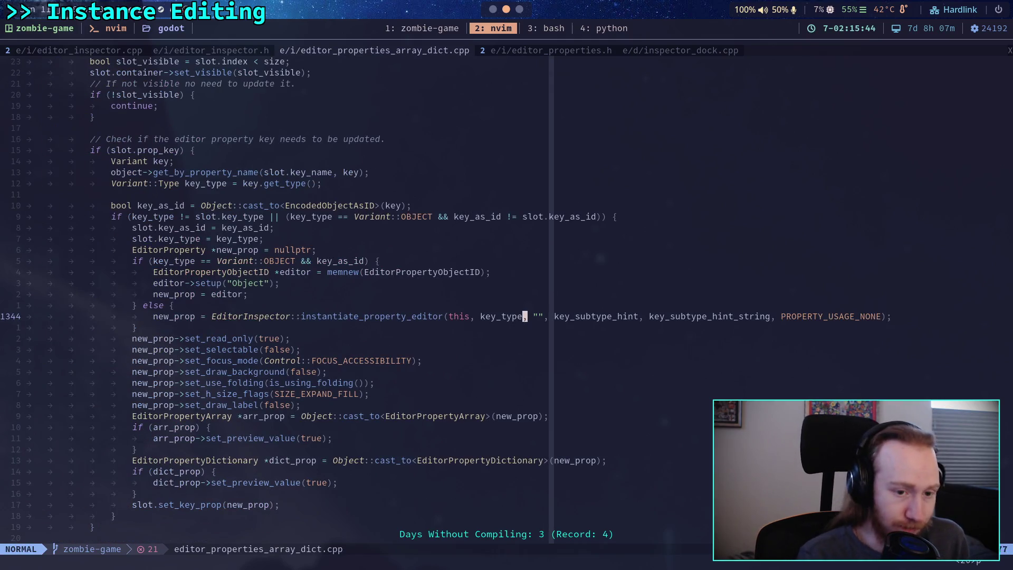
# Open editor_inspector.h with the file finder.
pyautogui.press('space')
pyautogui.press('f')
pyautogui.press('f')
pyautogui.write('editory')
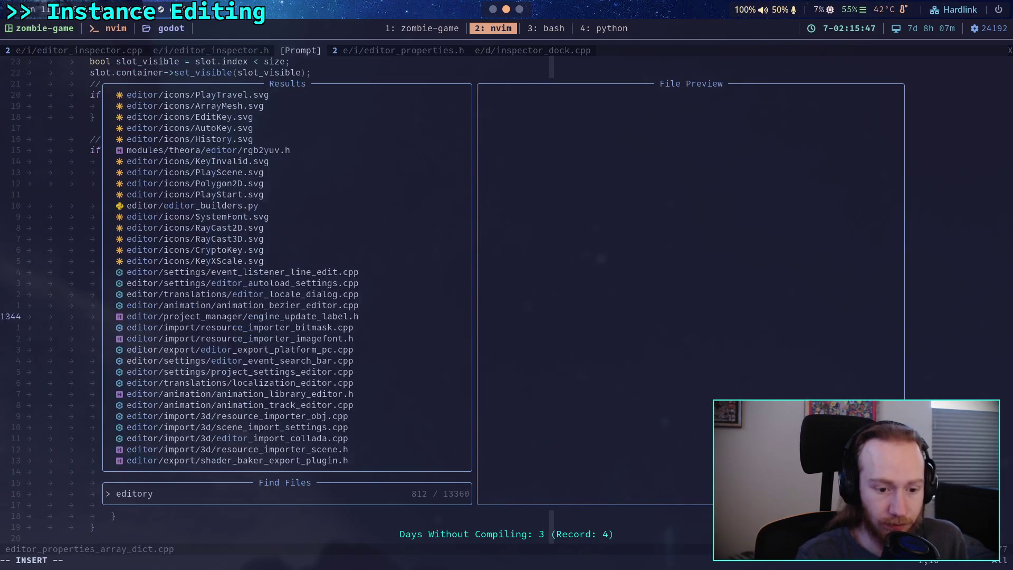
pyautogui.press('BackSpace')
pyautogui.write('_insp')
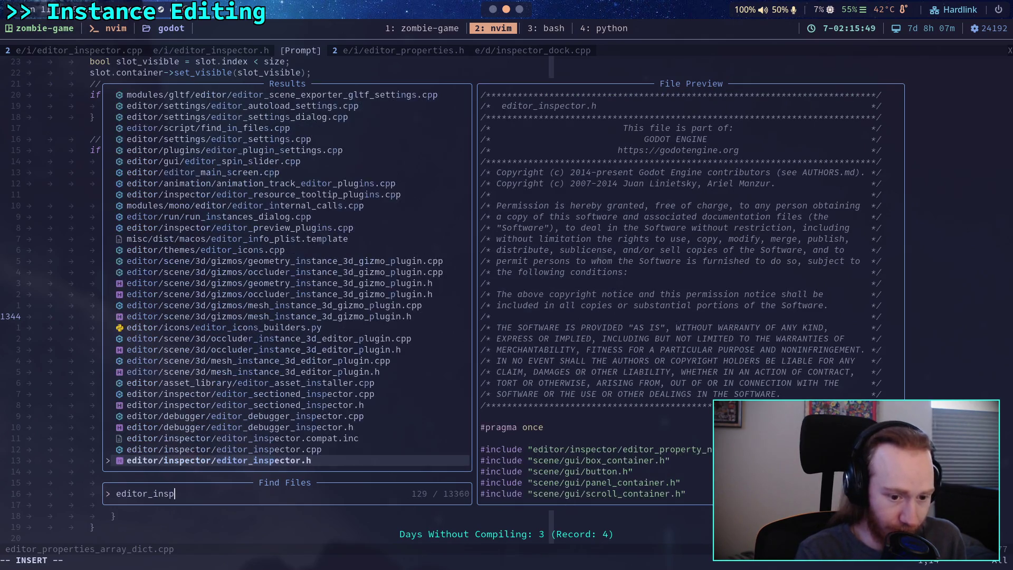
pyautogui.write('ector')
pyautogui.press('Return')
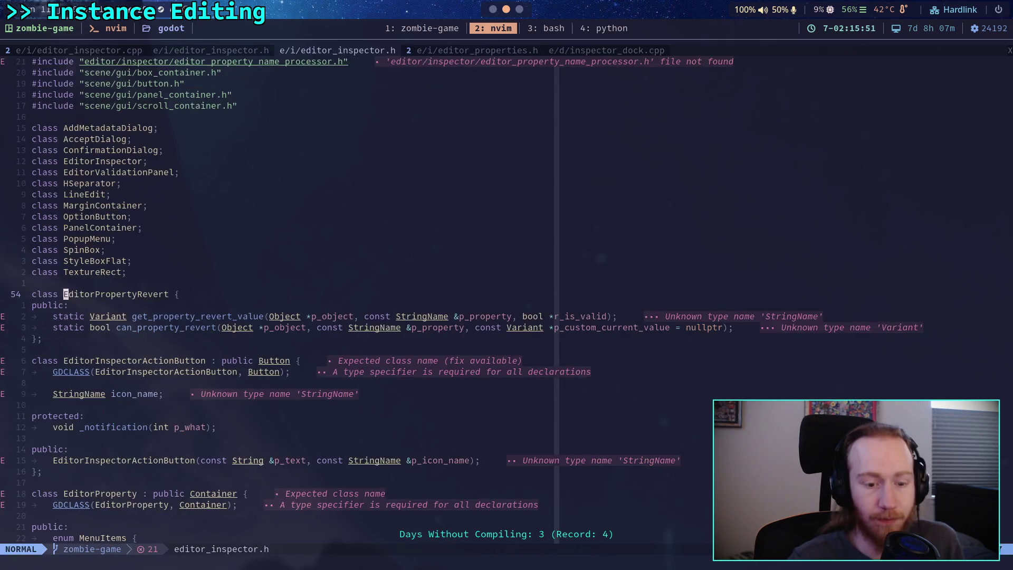
# Open editor_inspector.cpp and jump to its _bind_methods function with /_bind_m.
pyautogui.press('space')
pyautogui.press('f')
pyautogui.press('f')
pyautogui.write('editor_insp')
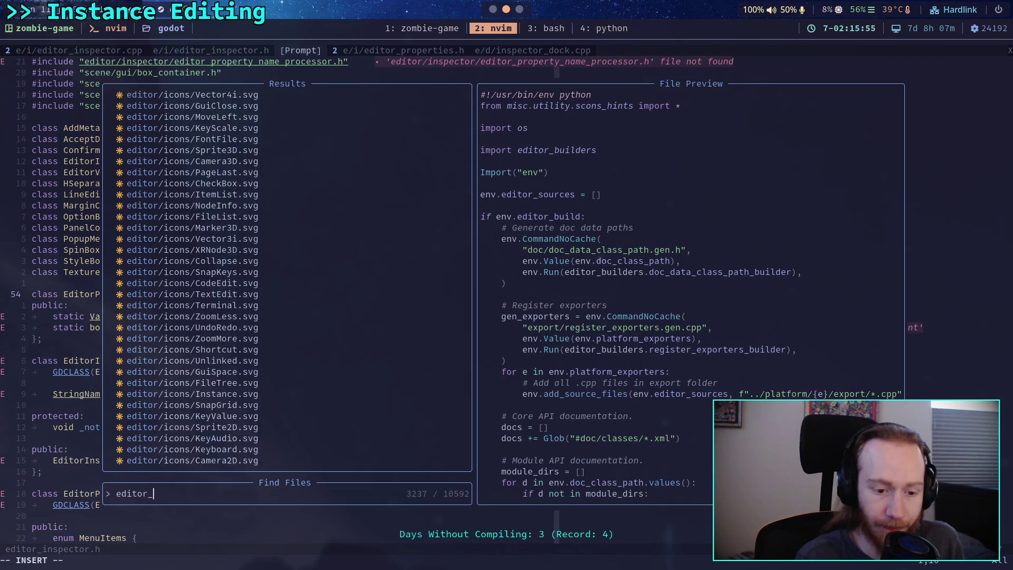
pyautogui.write('ector')
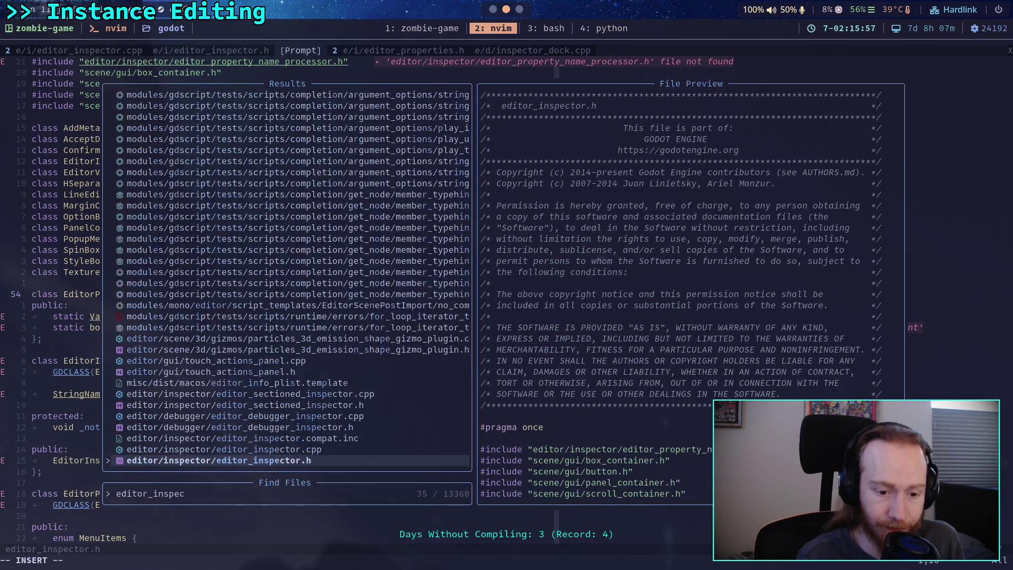
pyautogui.press('Return')
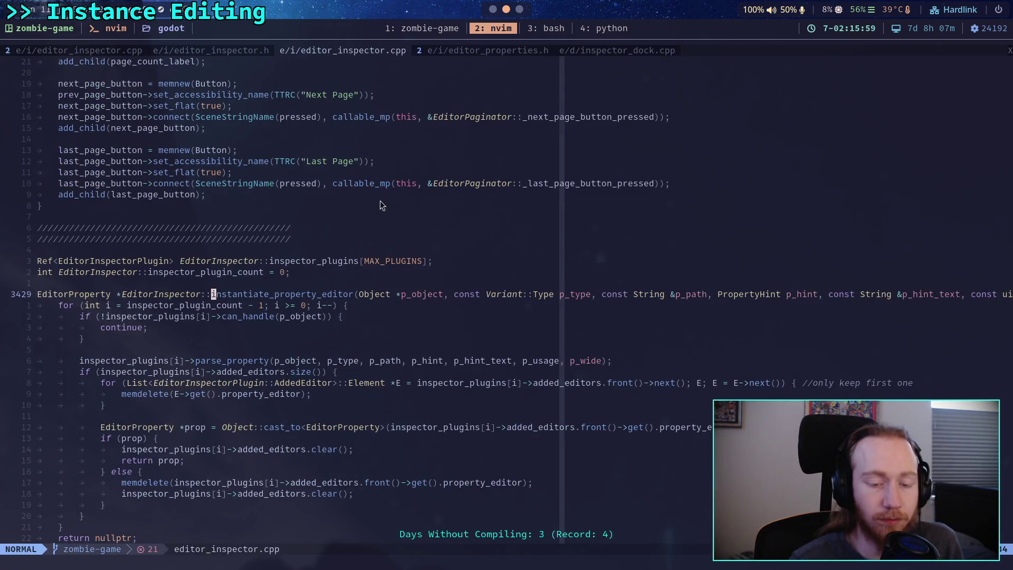
pyautogui.scroll(-20, 378, 181)
pyautogui.write('/_bind-m')
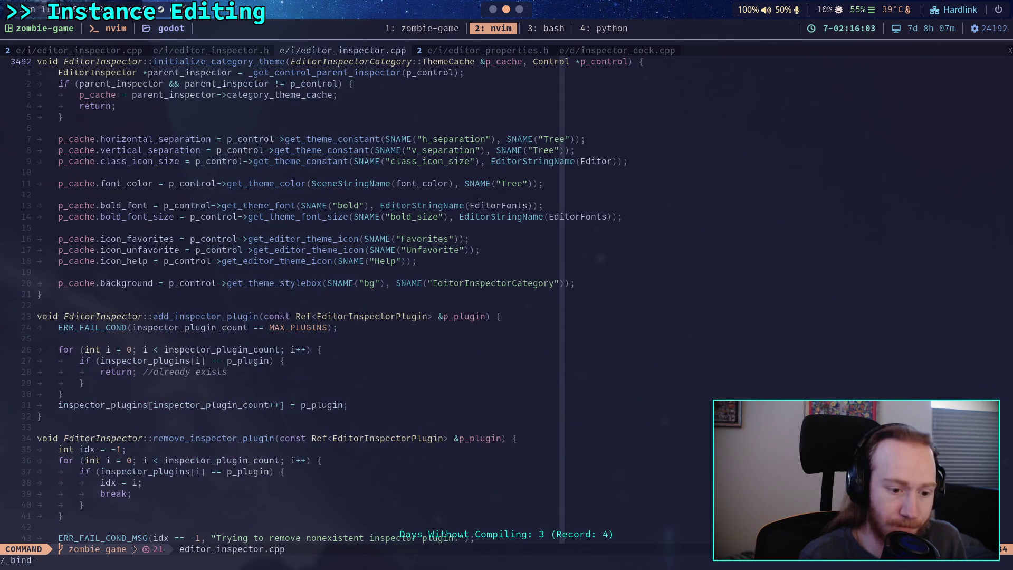
pyautogui.press('BackSpace')
pyautogui.write('_')
pyautogui.press('Return')
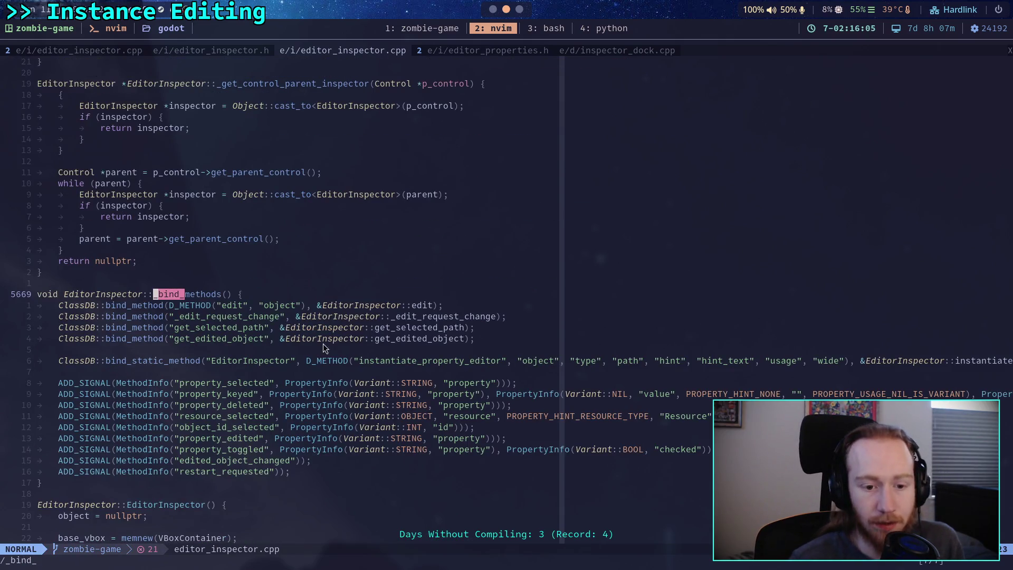
# Add a new line after the get_edited_object binding reading ClassDB::bind_method(", then return to the header.
pyautogui.scroll(-1, 320, 348)
pyautogui.press('j')
pyautogui.press('j')
pyautogui.press('j')
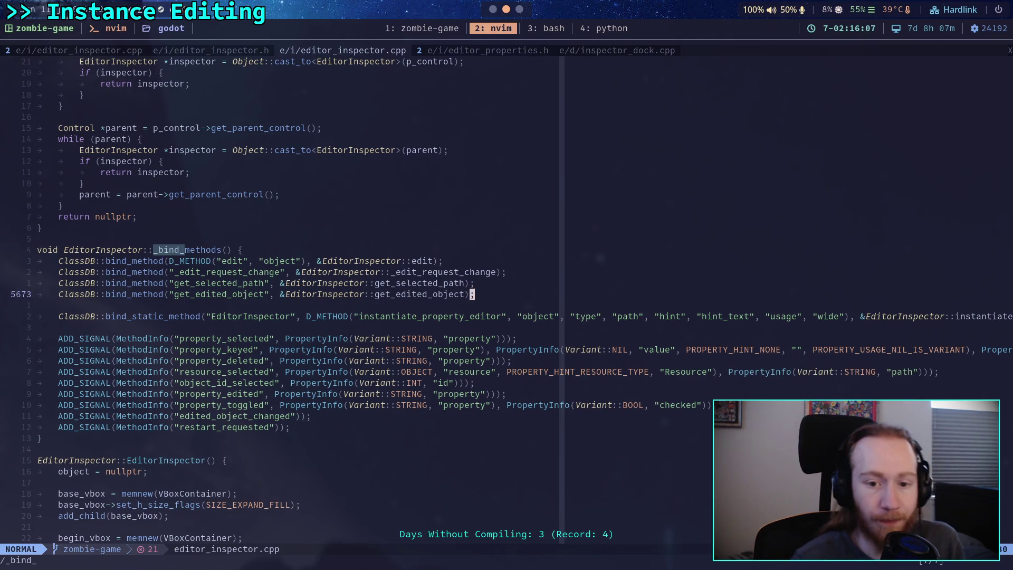
pyautogui.press('o')
pyautogui.press('Return')
pyautogui.write('ClassDB')
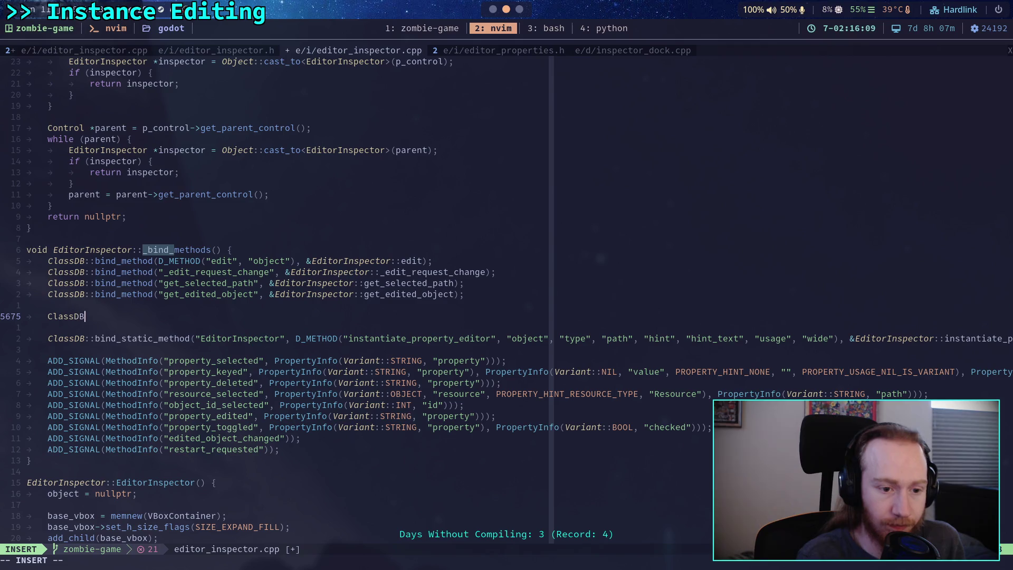
pyautogui.write('::bi')
pyautogui.write('nd_method(')
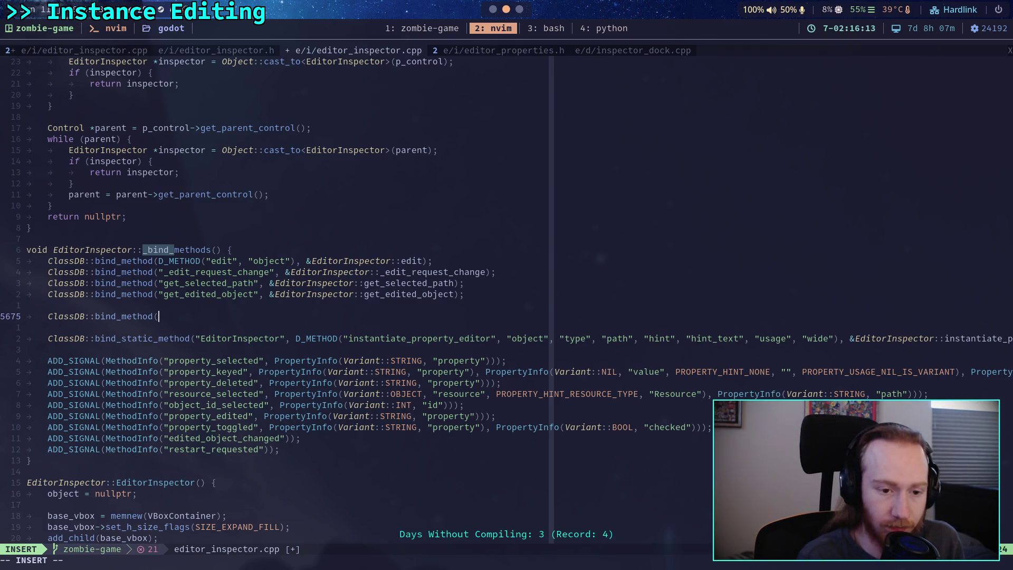
pyautogui.write('"')
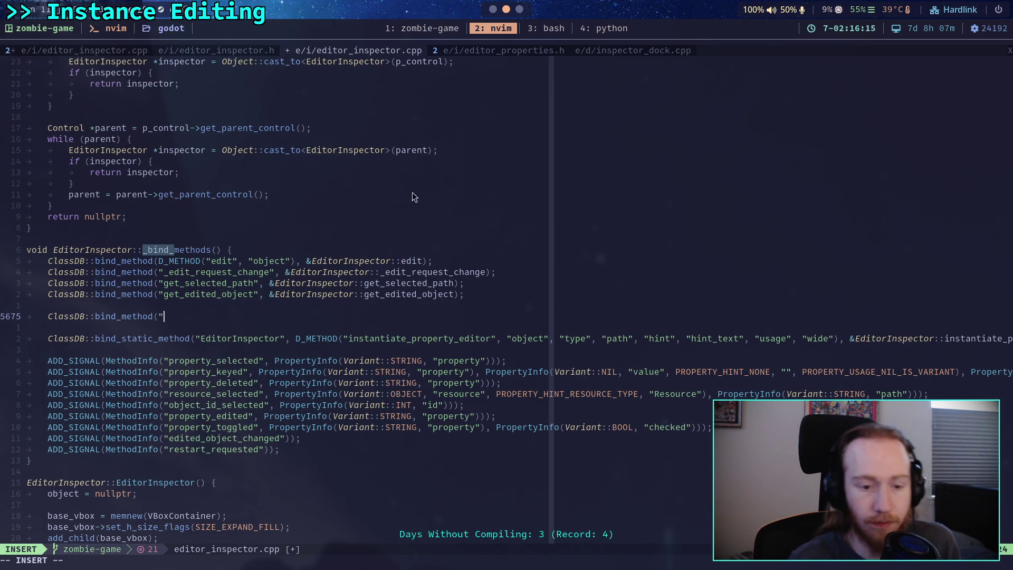
pyautogui.click(226, 51)
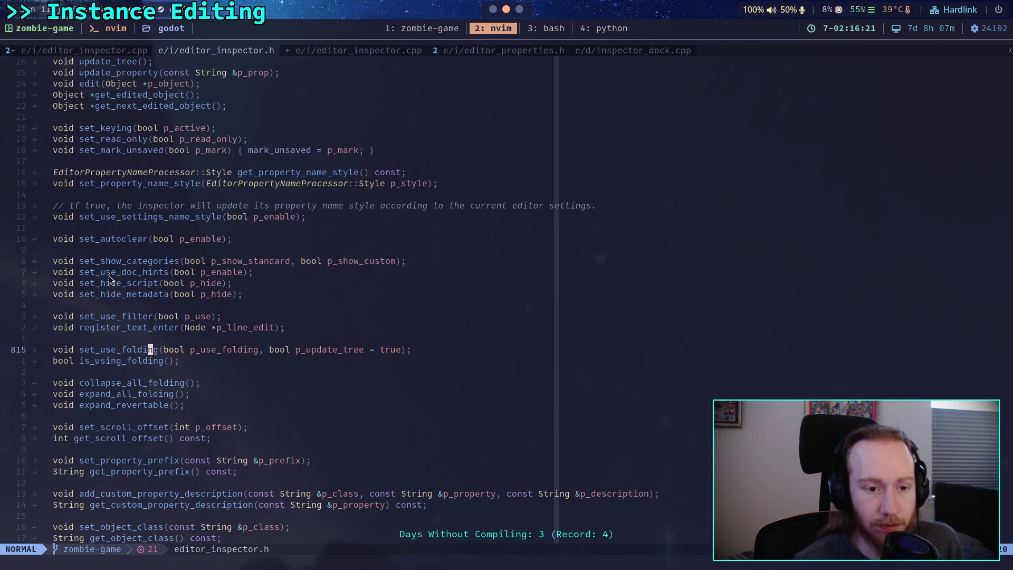
# Find set_use_doc_hints in editor_inspector.h, then begin typing it into the new bind_method line.
pyautogui.scroll(2, 107, 278)
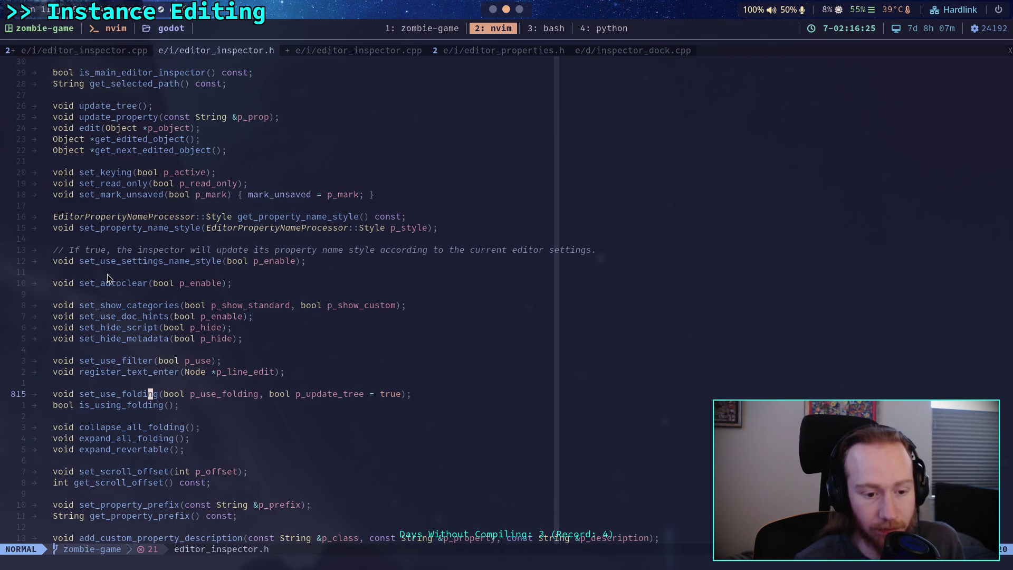
pyautogui.doubleClick(111, 316)
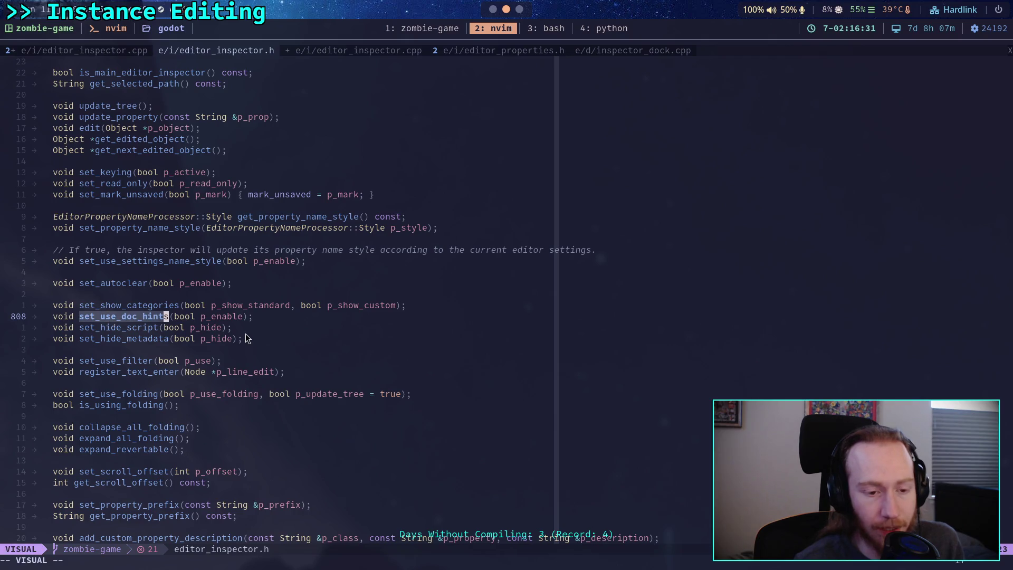
pyautogui.scroll(-5, 243, 324)
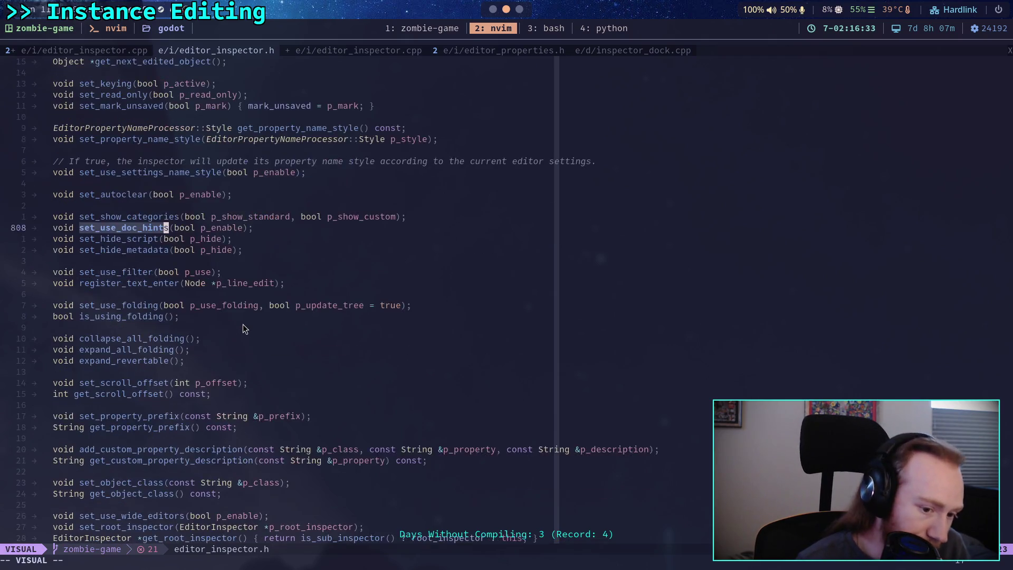
pyautogui.scroll(-3, 242, 324)
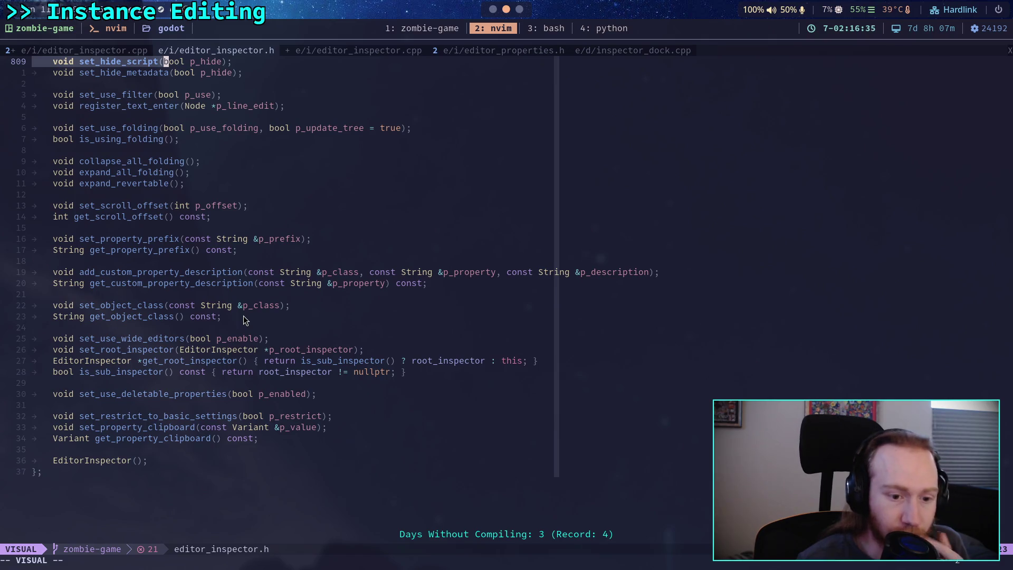
pyautogui.scroll(3, 244, 321)
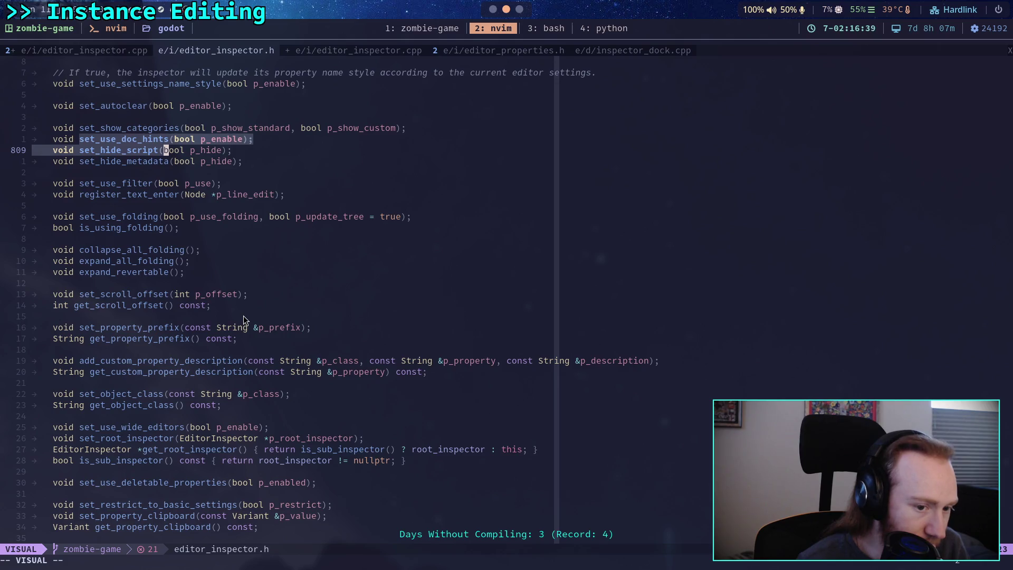
pyautogui.scroll(4, 244, 320)
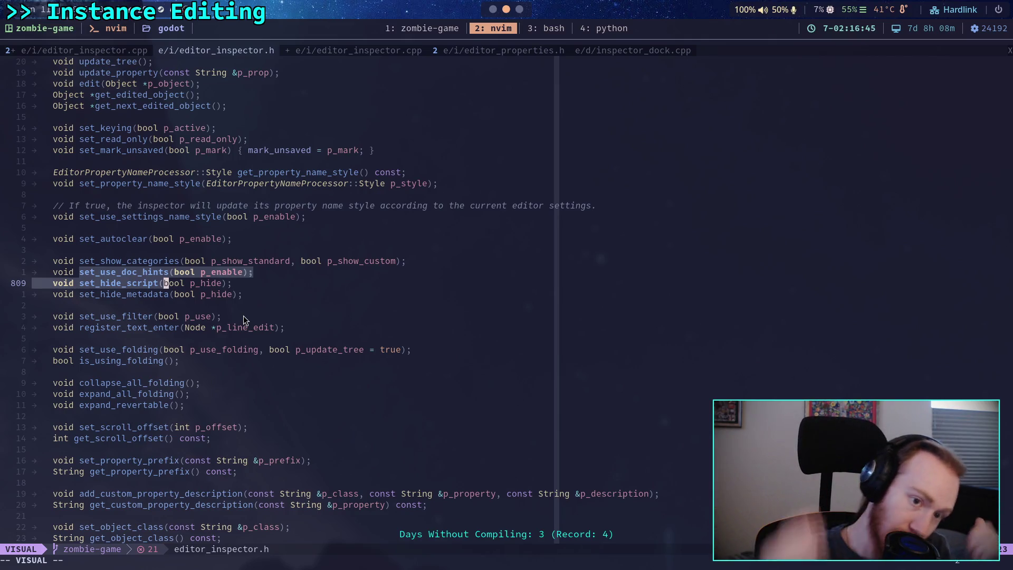
pyautogui.click(166, 270)
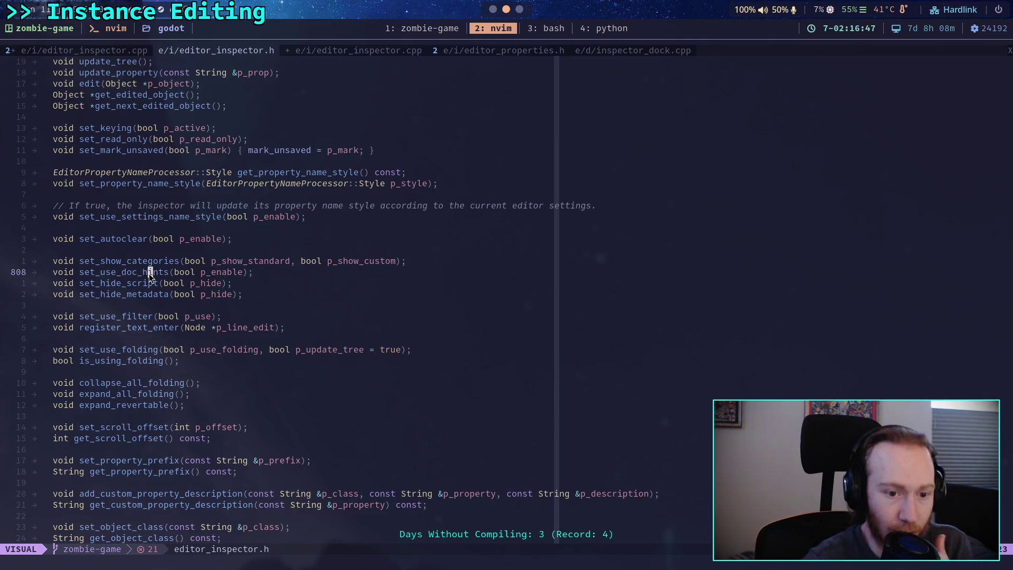
pyautogui.click(327, 49)
pyautogui.write('aset')
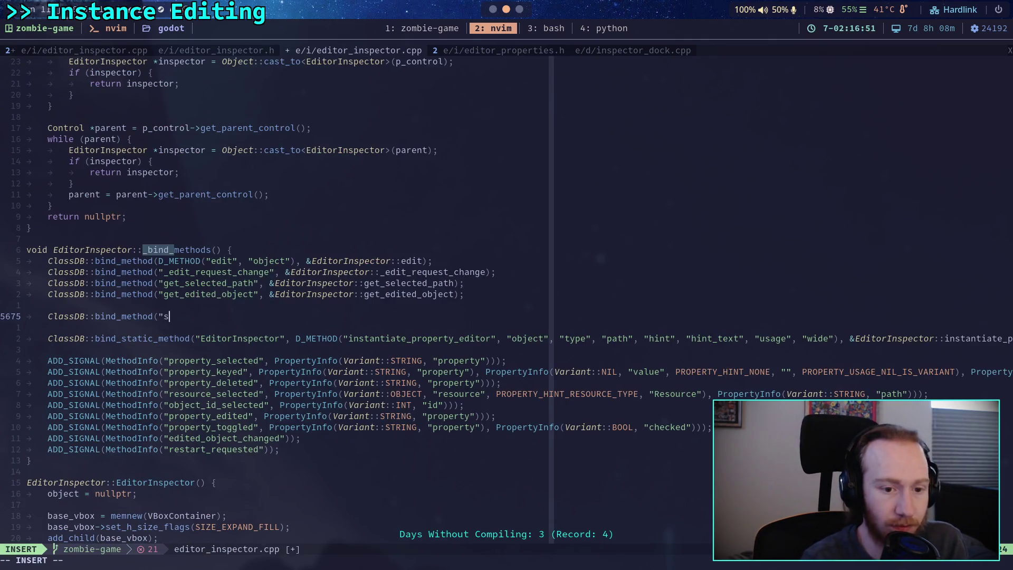
pyautogui.write('_use_do')
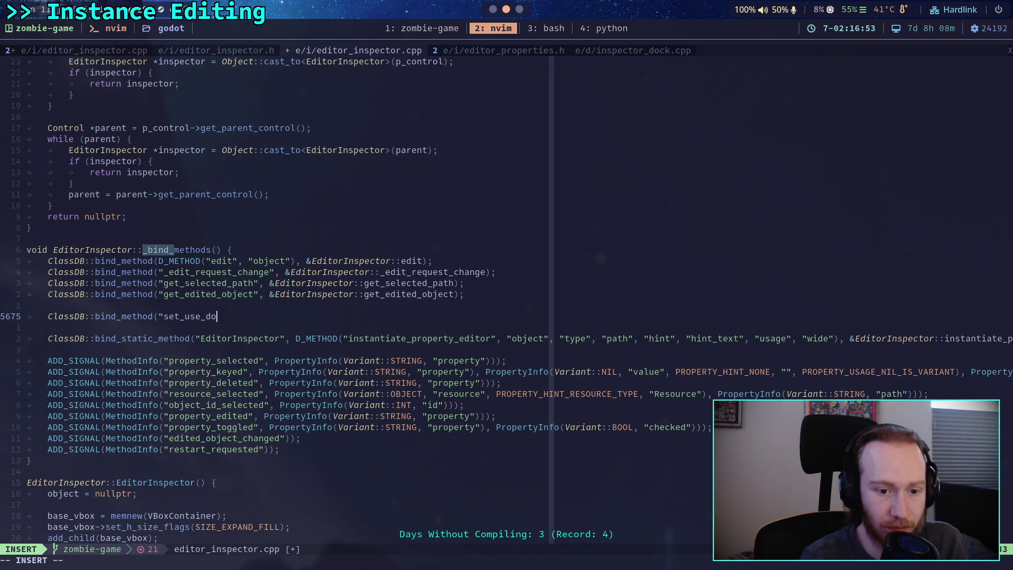
pyautogui.write('c_hin')
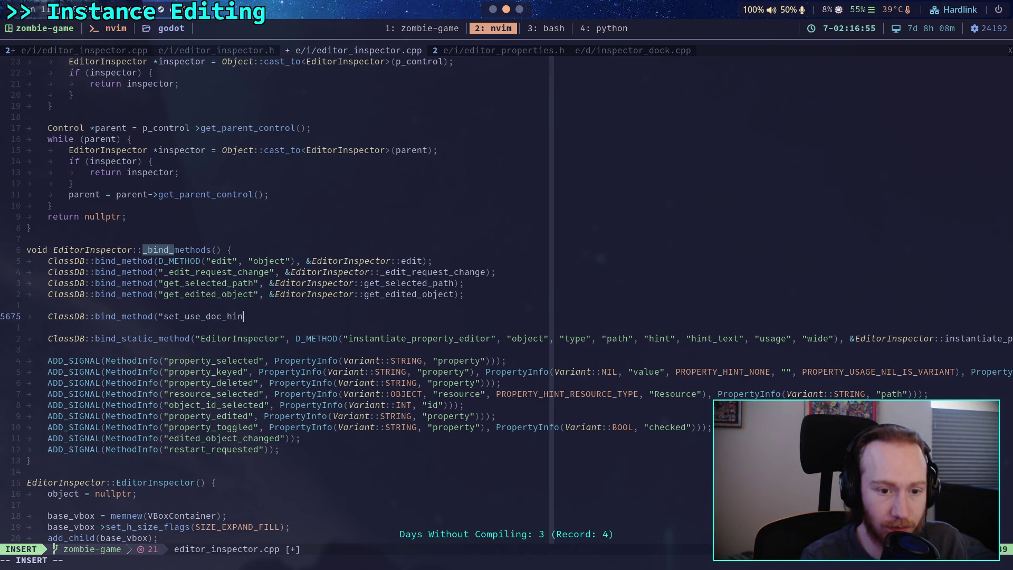
# Complete ClassDB::bind_method(D_METHOD("set_use_doc_hints", "hints"), &EditorInspector::set_use_doc_hints);.
pyautogui.click(174, 316)
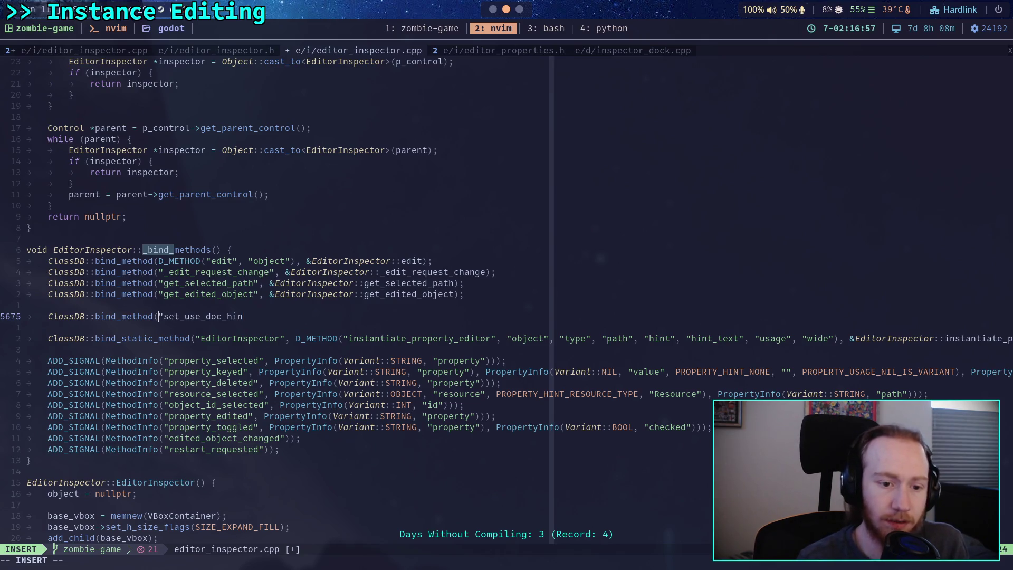
pyautogui.write('D_METHAD')
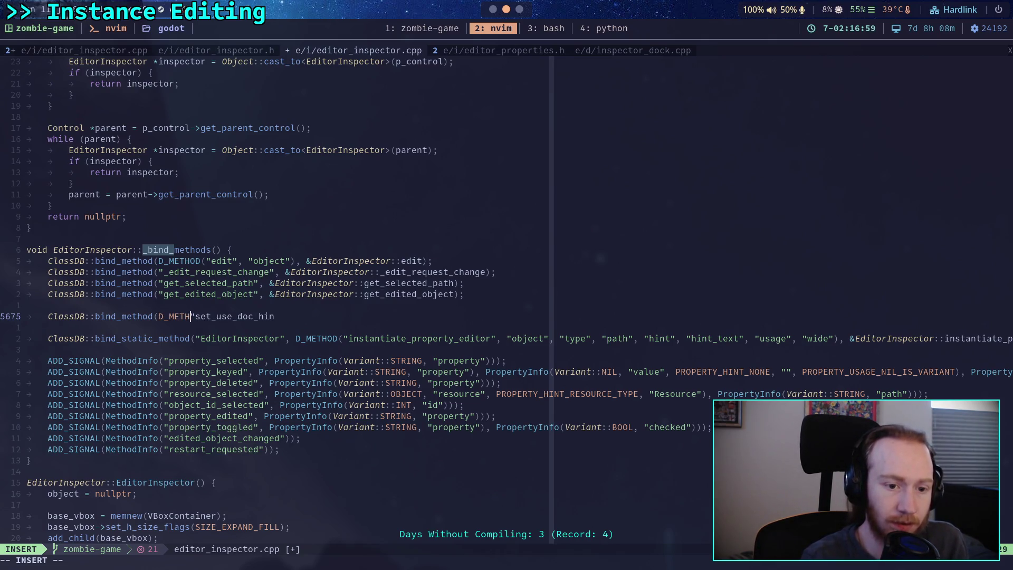
pyautogui.press('BackSpace')
pyautogui.press('BackSpace')
pyautogui.write('OD(')
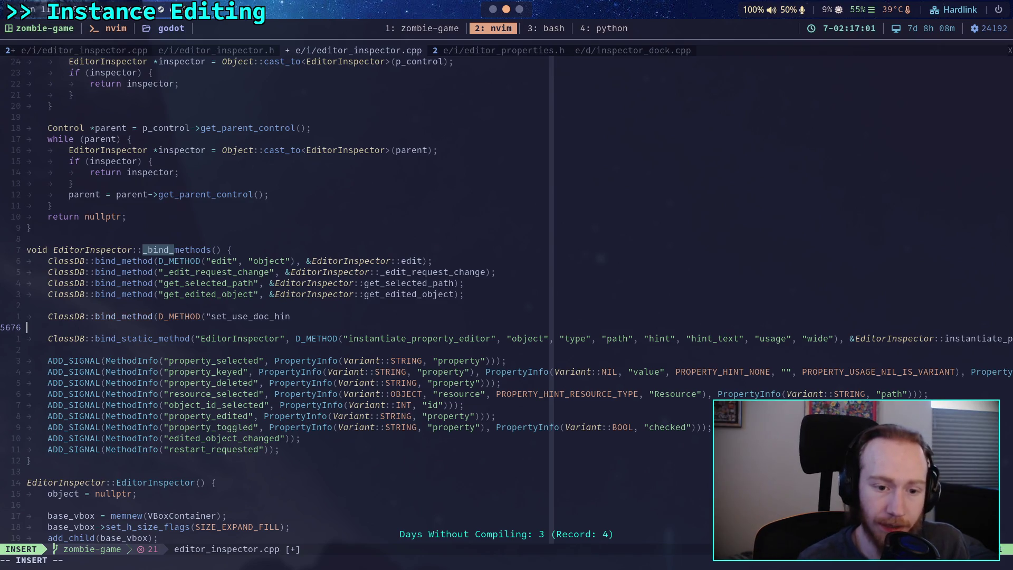
pyautogui.click(301, 316)
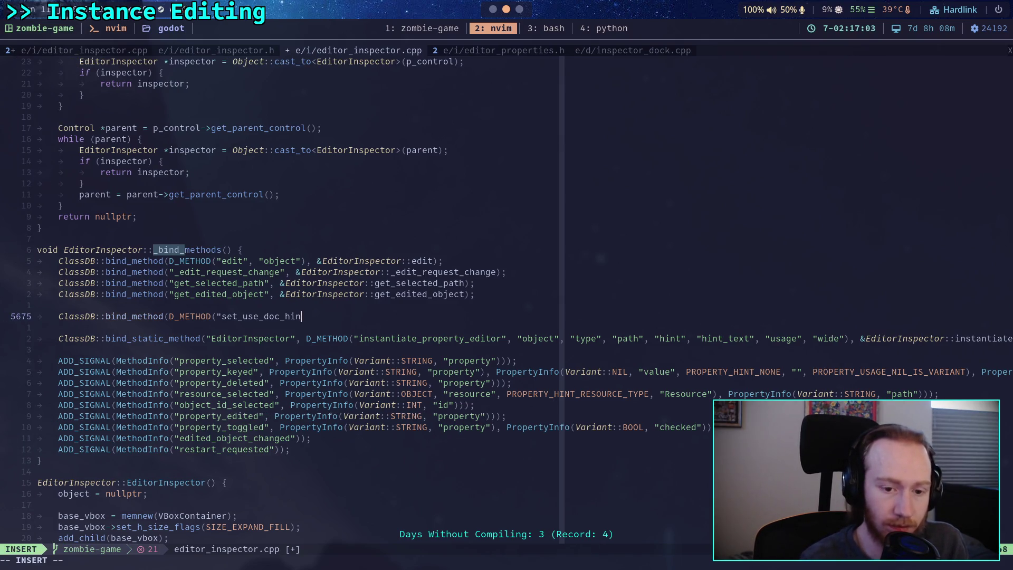
pyautogui.write('ts", "')
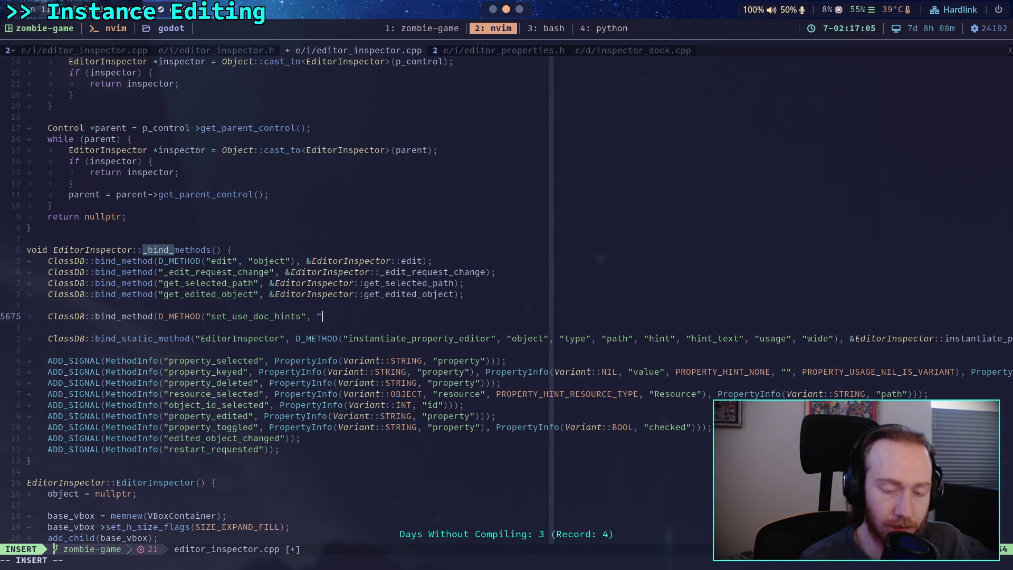
pyautogui.write('hints"')
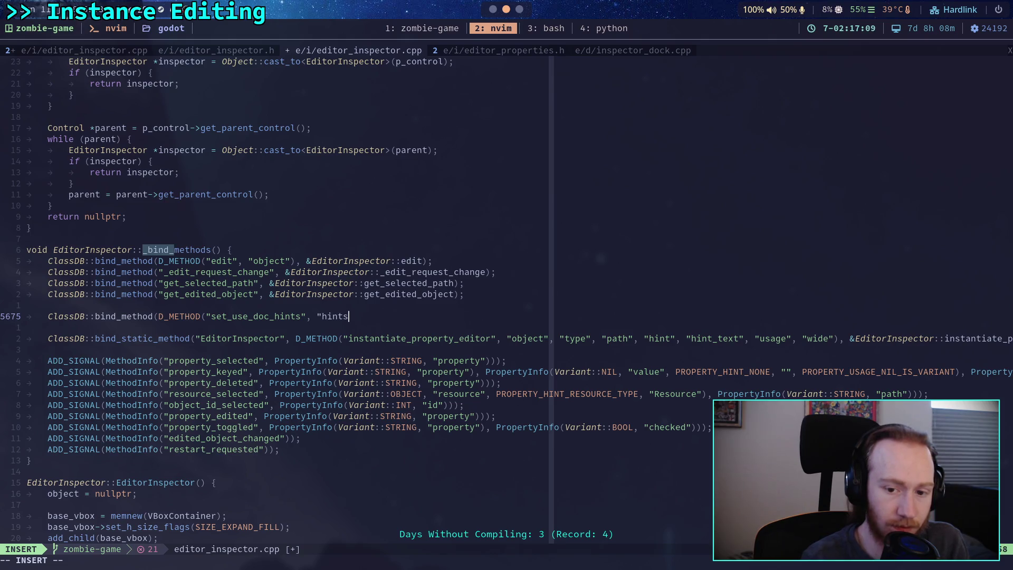
pyautogui.write('), ')
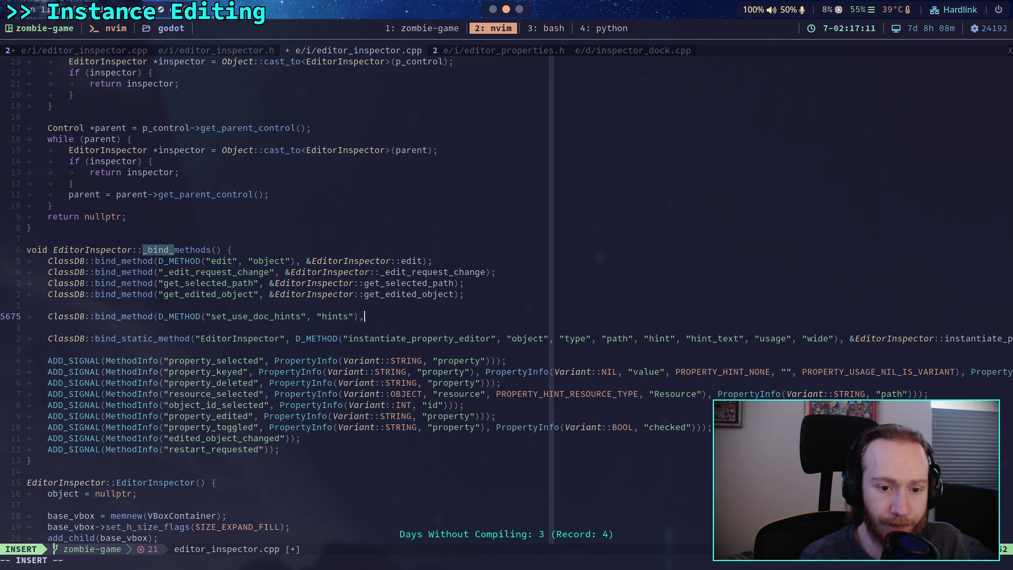
pyautogui.write('&Edi')
pyautogui.press('Tab')
pyautogui.write('::')
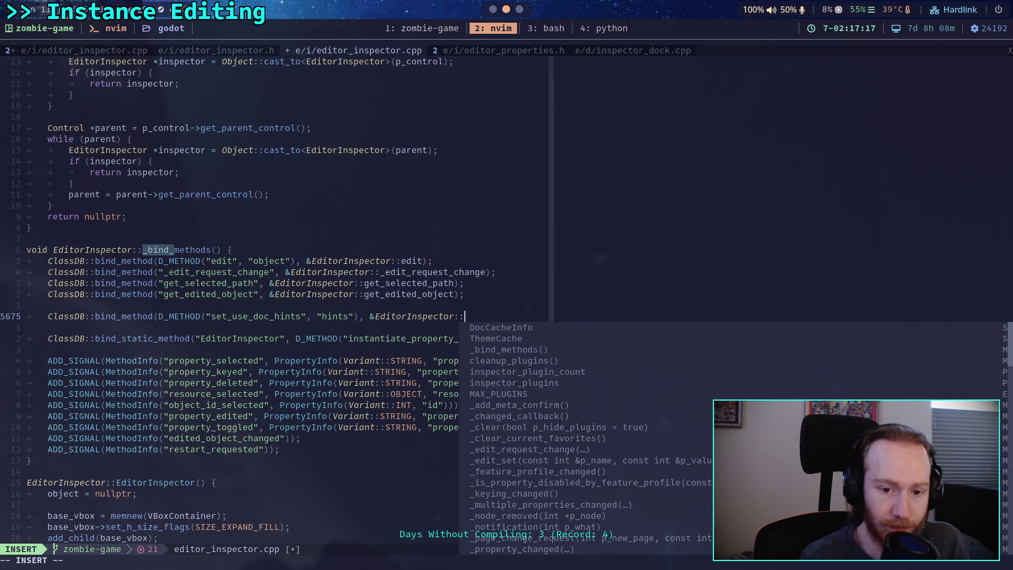
pyautogui.write('set')
pyautogui.press('Tab')
pyautogui.press('Tab')
pyautogui.press('Tab')
pyautogui.press('Tab')
pyautogui.press('Tab')
pyautogui.press('Tab')
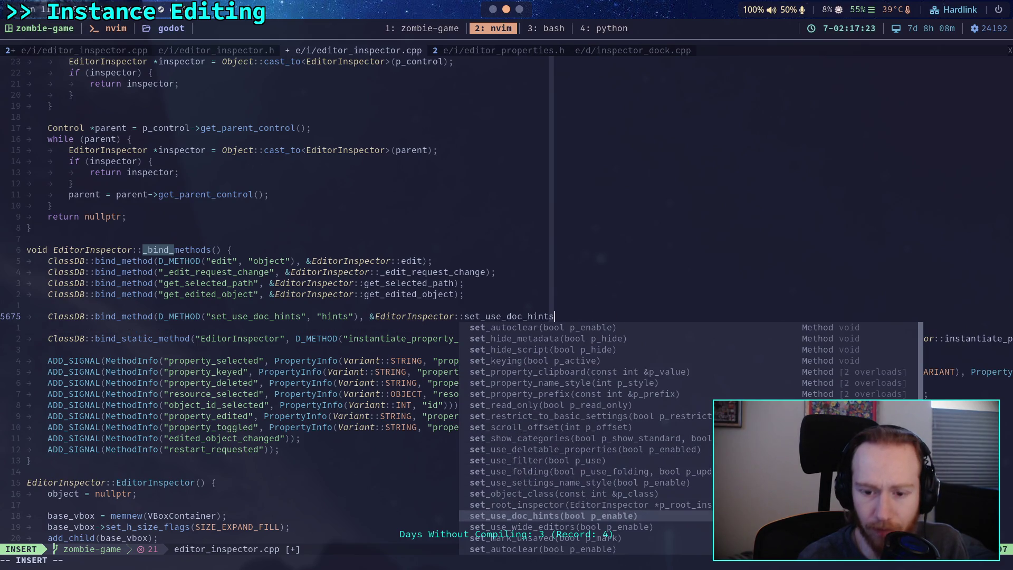
pyautogui.write(');')
pyautogui.press('Return')
# Start a second binding with D_METHOD("set_use_folding", "folding"), checking the name in editor_inspector.h.
pyautogui.write('ClassDB::bind_method(D_MIETHOD("')
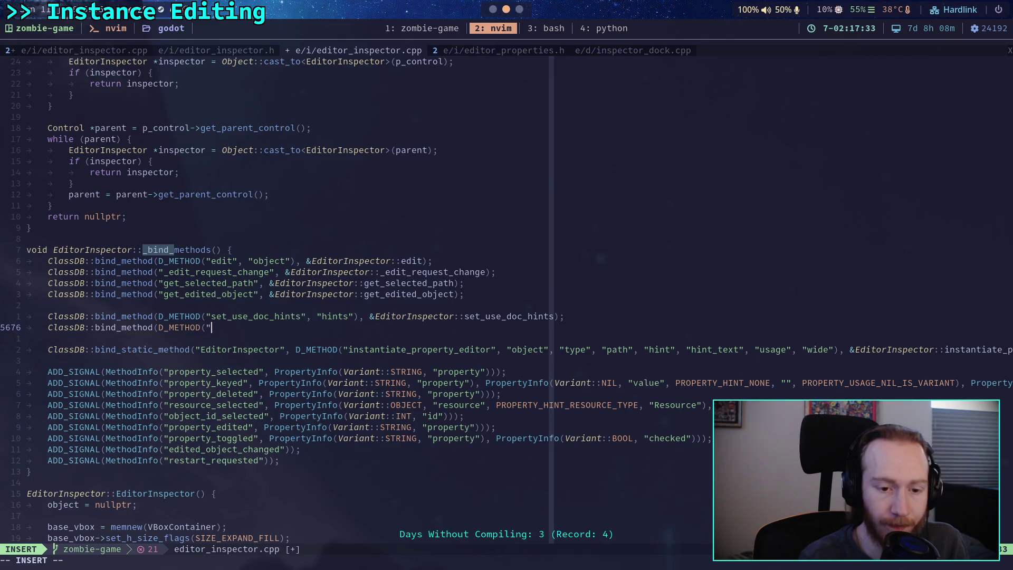
pyautogui.write('set')
pyautogui.click(192, 49)
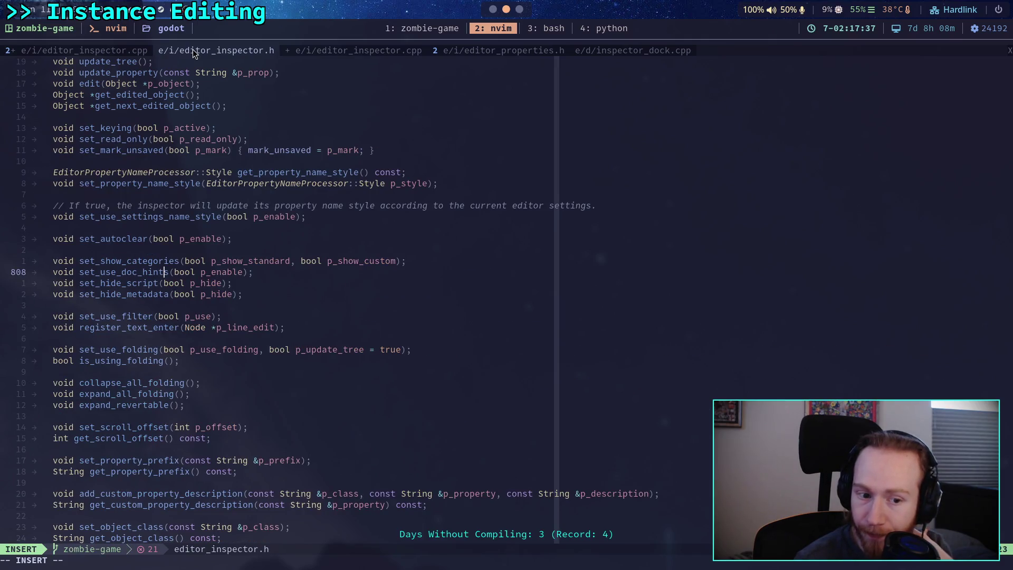
pyautogui.click(312, 52)
pyautogui.write('_use-f')
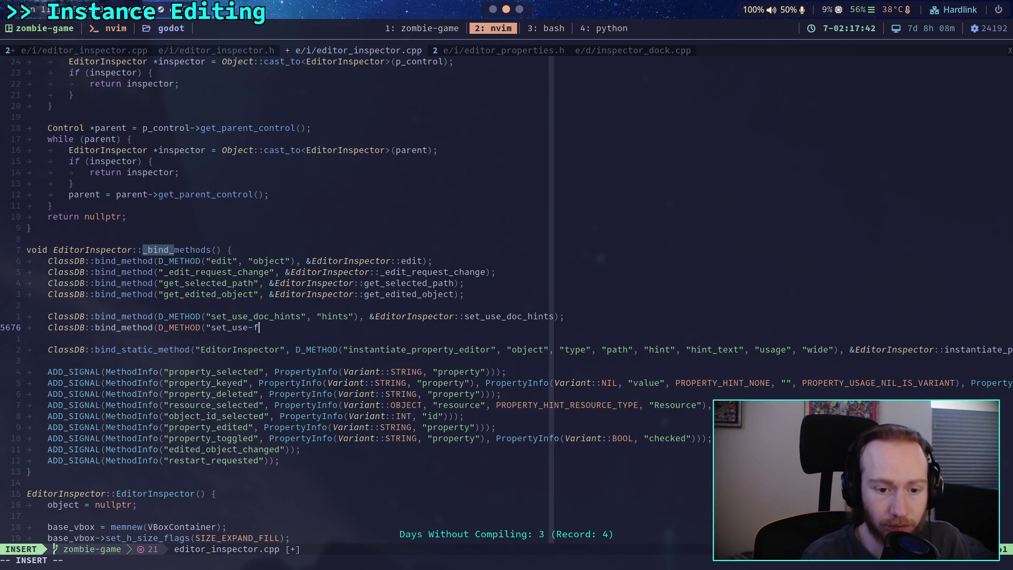
pyautogui.press('BackSpace')
pyautogui.press('BackSpace')
pyautogui.write('_folding", ')
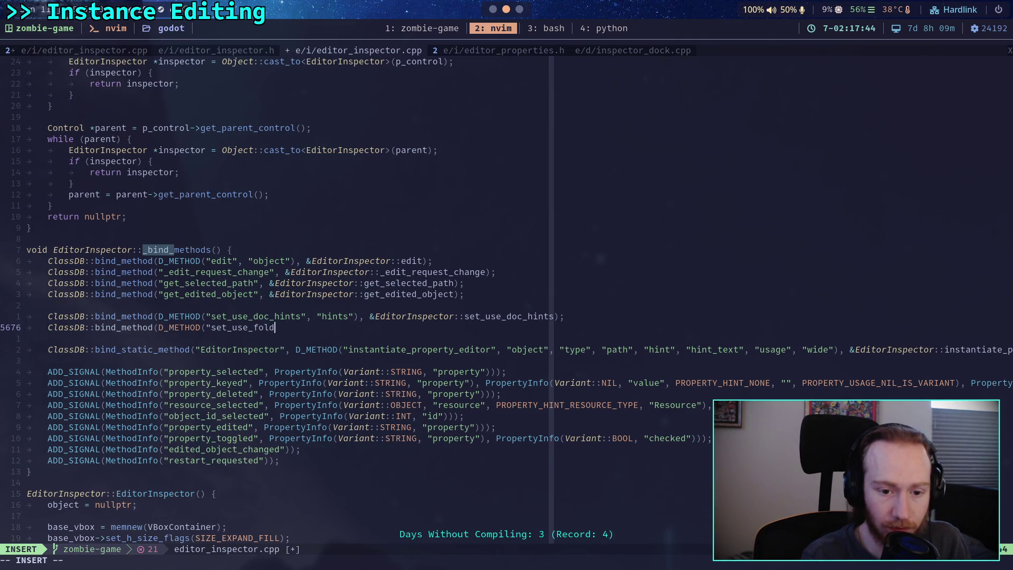
pyautogui.write('"folding",')
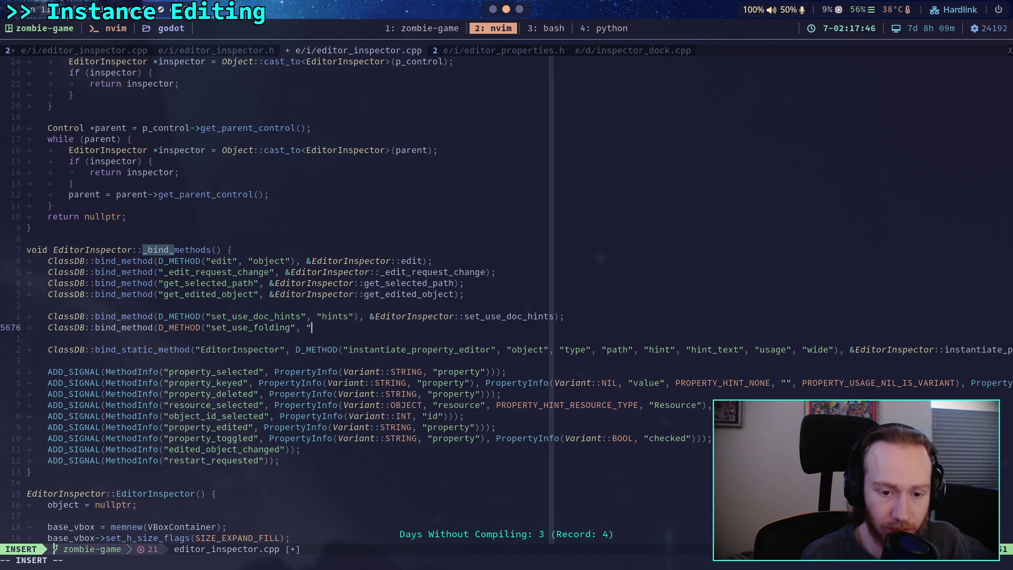
pyautogui.write('"), ')
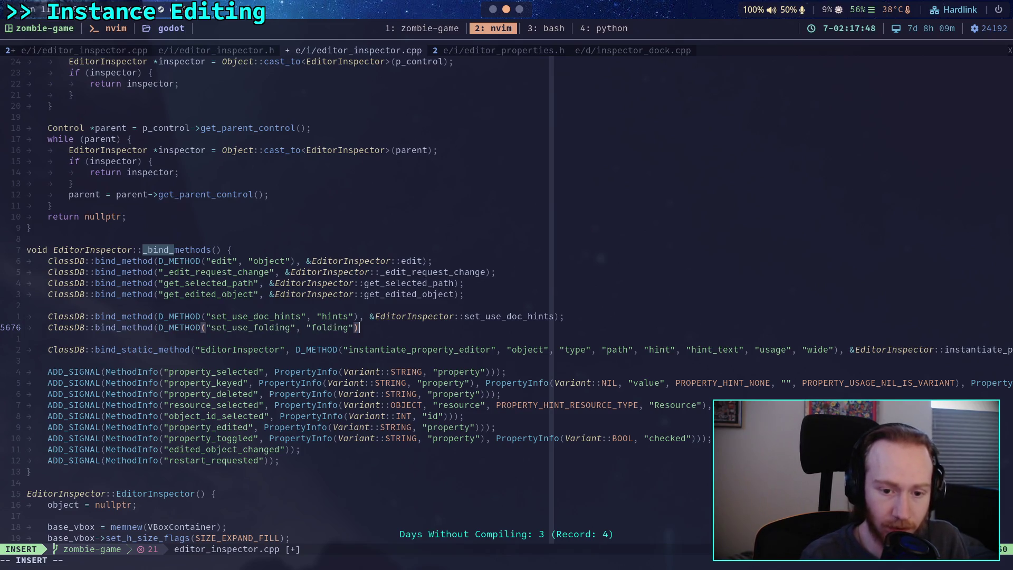
pyautogui.write('&E')
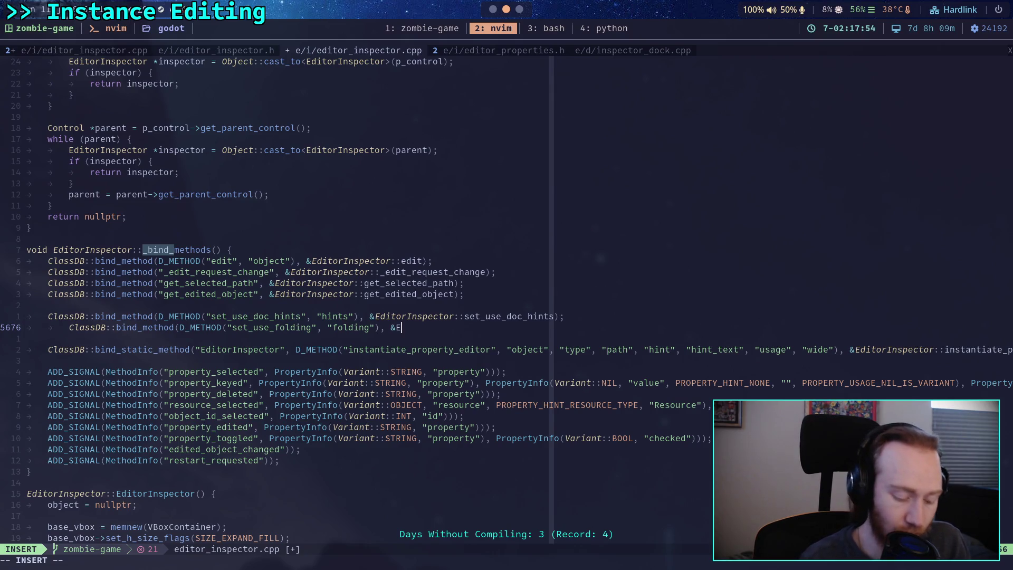
# Re-indent the line and finish it with &EditorInspector::set_use_folding);, then leave insert mode.
pyautogui.press('Escape')
pyautogui.press('=')
pyautogui.press('=')
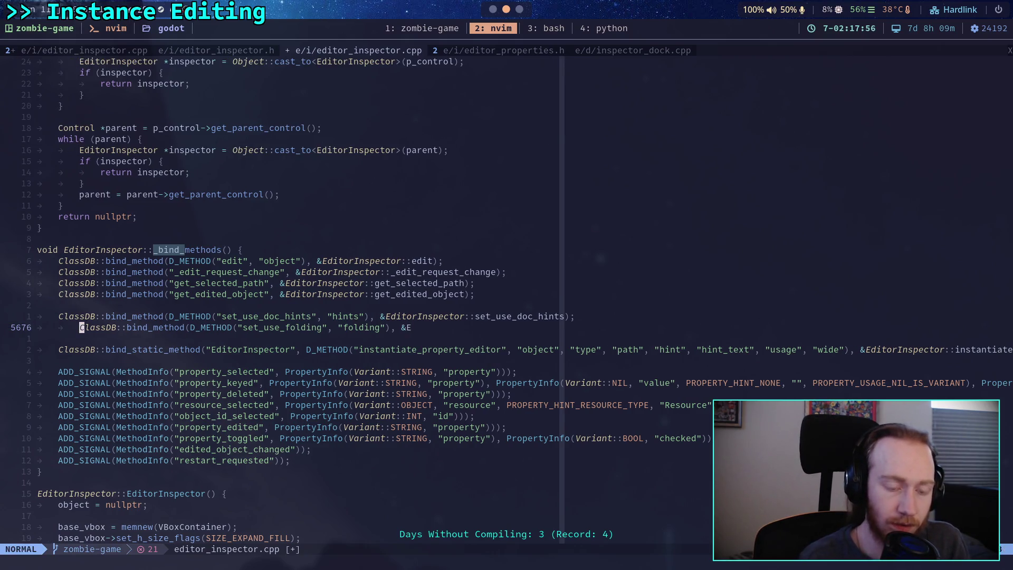
pyautogui.write('AditorInspector::')
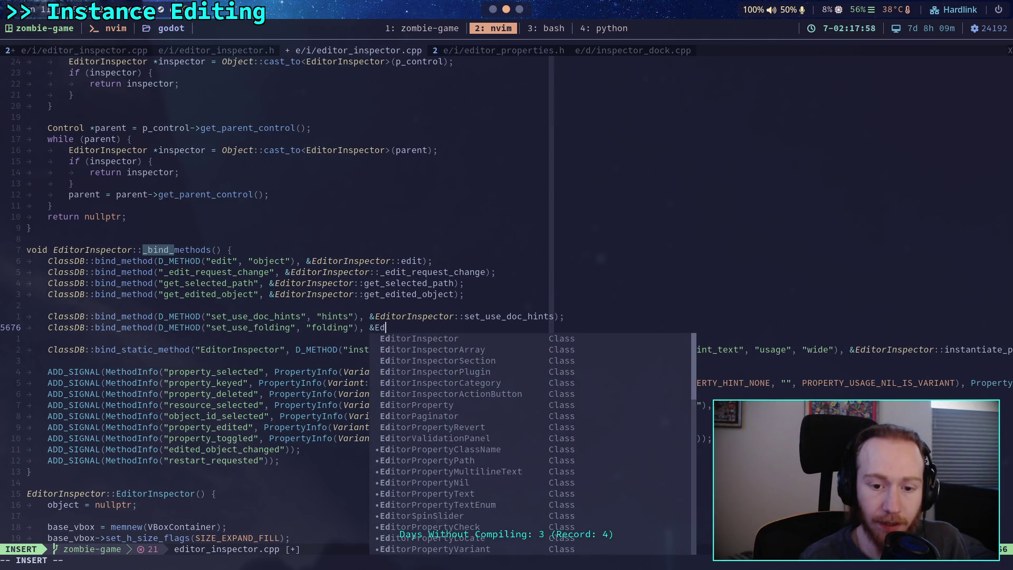
pyautogui.write('set_')
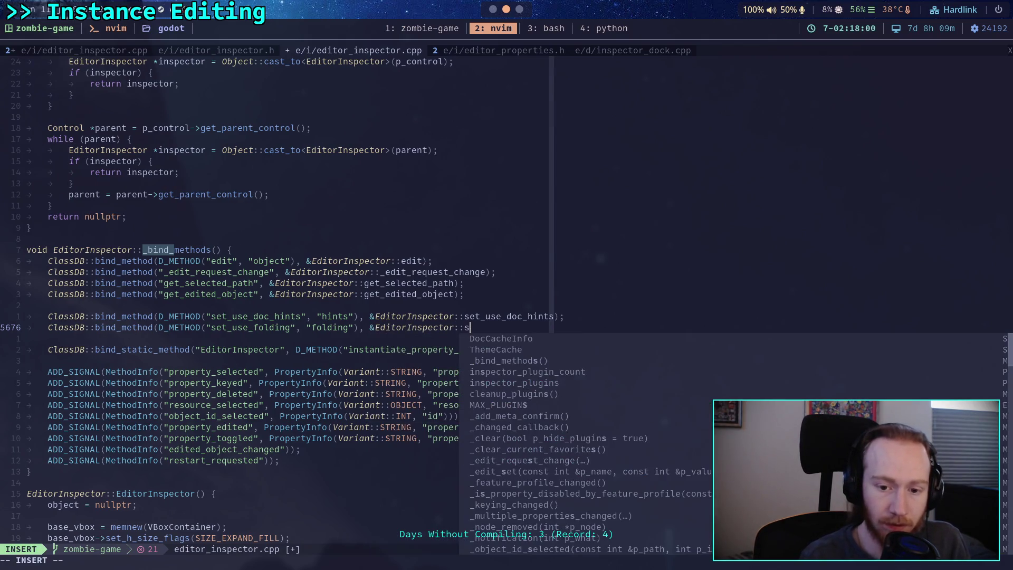
pyautogui.write('use')
pyautogui.press('Tab')
pyautogui.press('Tab')
pyautogui.press('Tab')
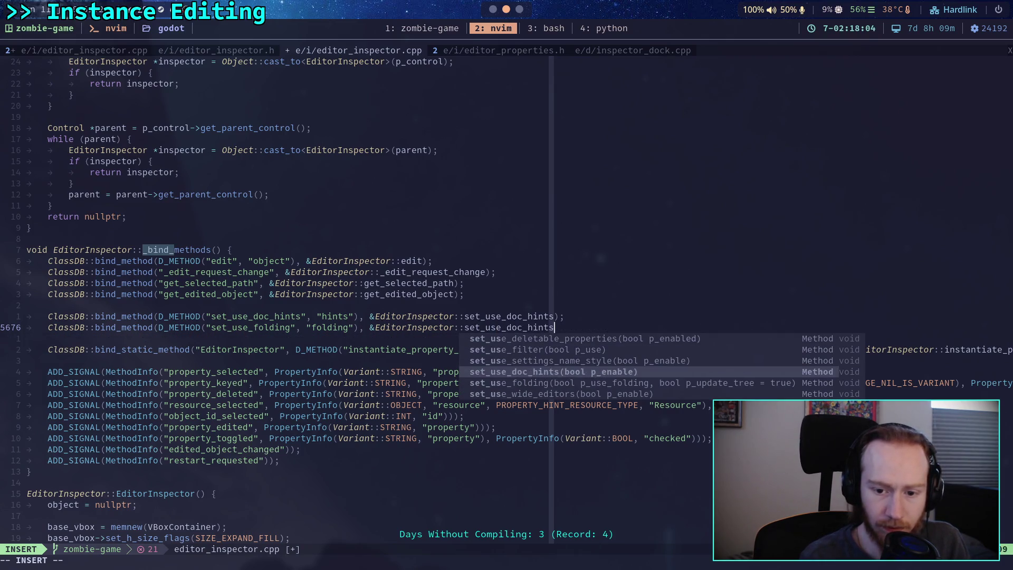
pyautogui.press('Tab')
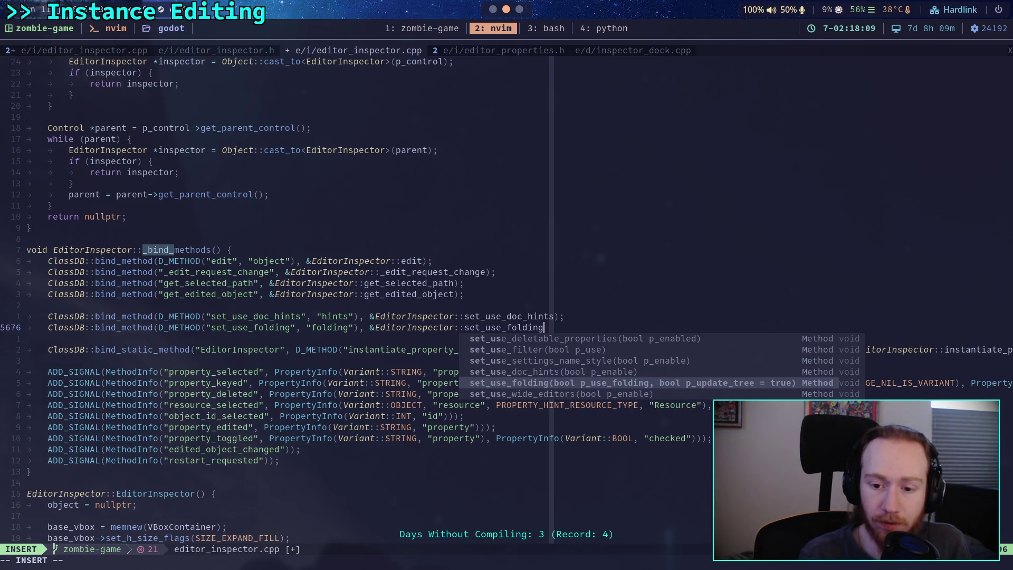
pyautogui.write(');')
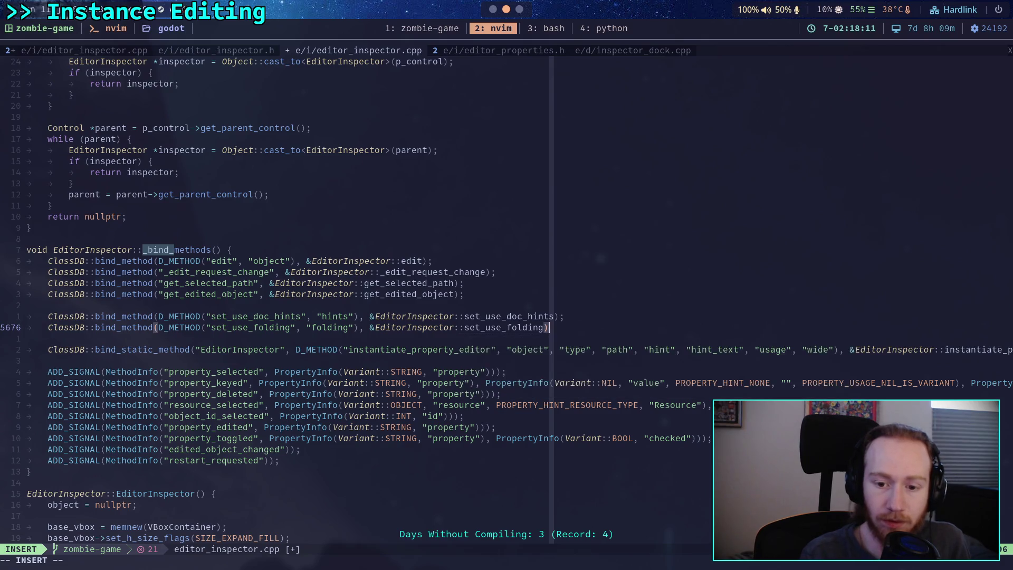
pyautogui.click(543, 329)
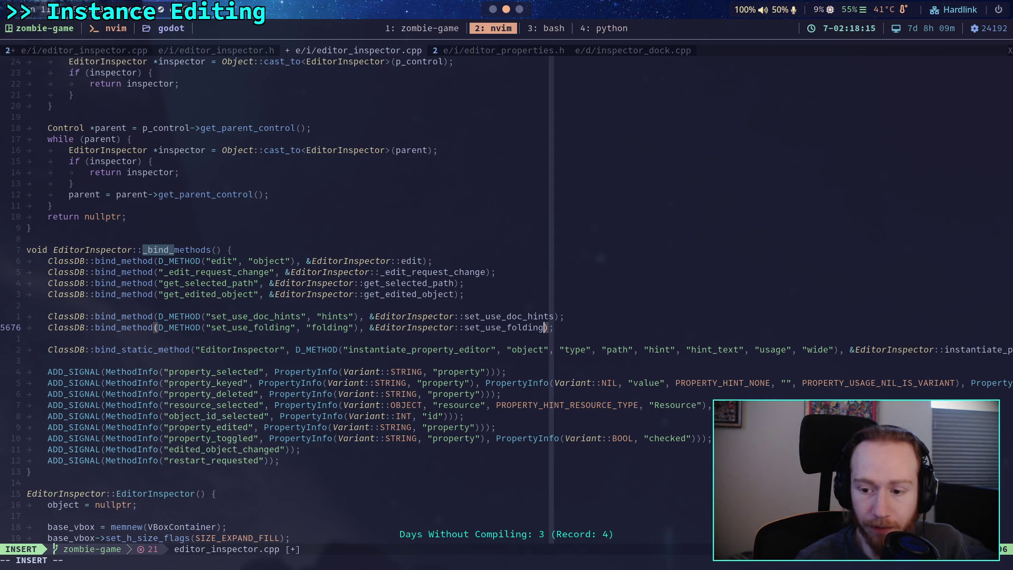
pyautogui.click(761, 349)
pyautogui.press('Escape')
pyautogui.press('$')
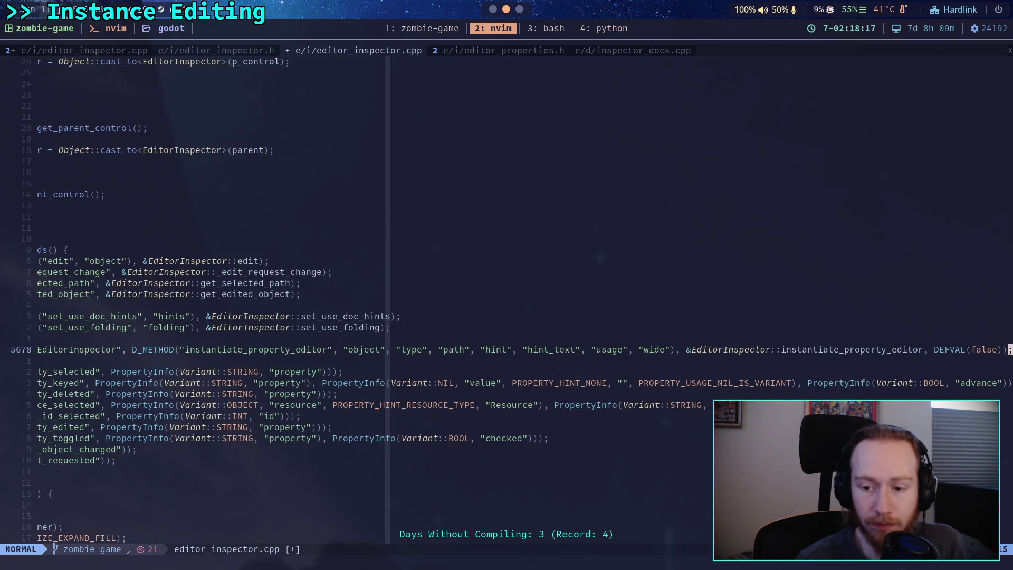
# Add an "update_tree" argument name and DEFVAL(true) to the set_use_folding binding.
pyautogui.click(376, 328)
pyautogui.write('a, DE')
pyautogui.write('FVAL(')
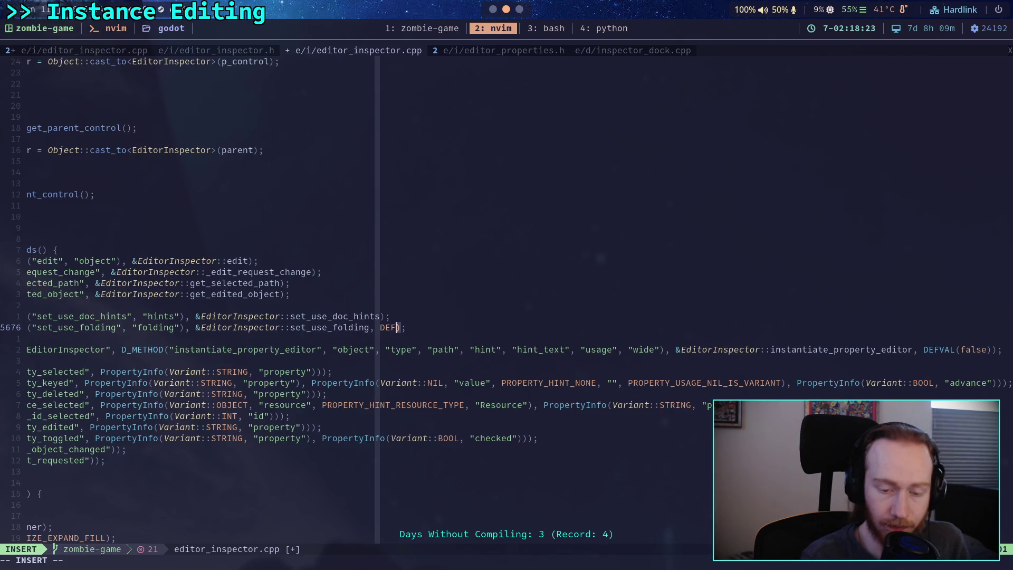
pyautogui.write('true)')
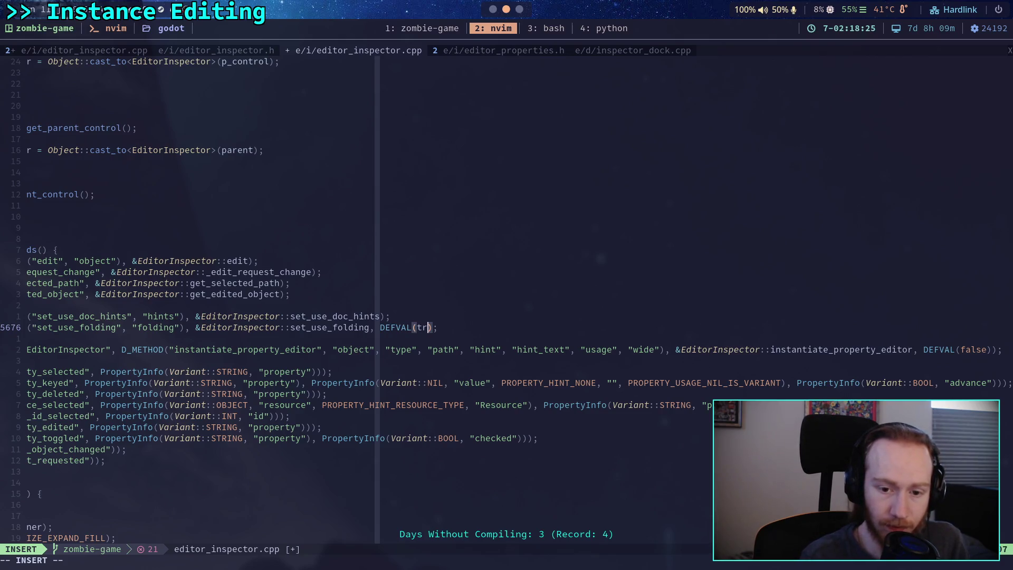
pyautogui.click(369, 326)
pyautogui.press('BackSpace')
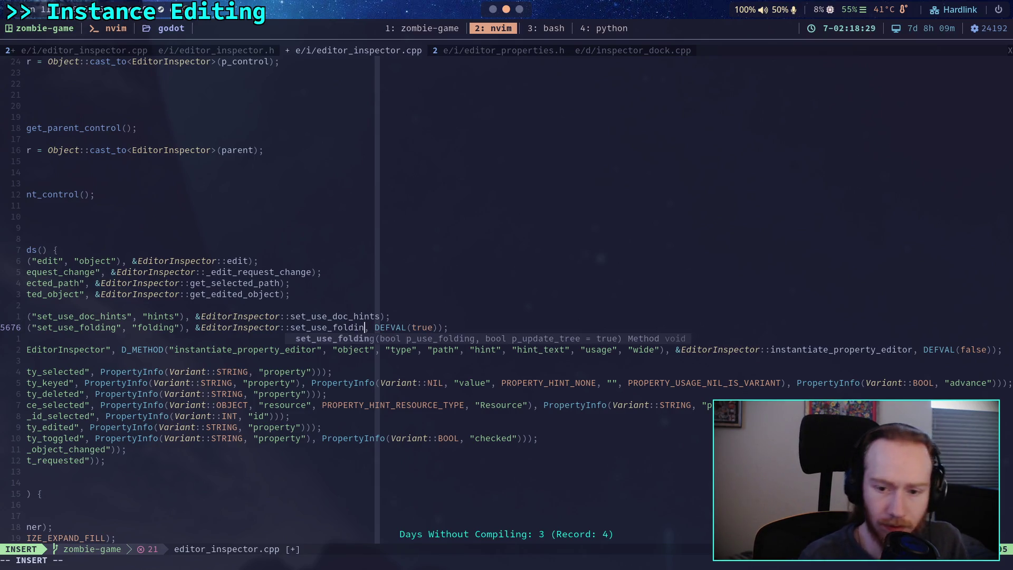
pyautogui.write('g')
pyautogui.press('Return')
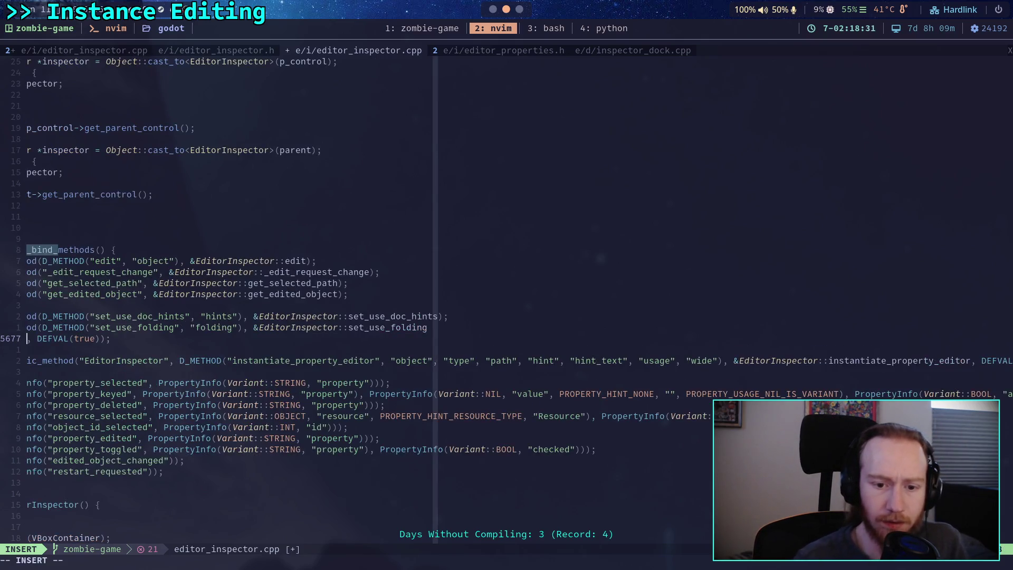
pyautogui.press('BackSpace')
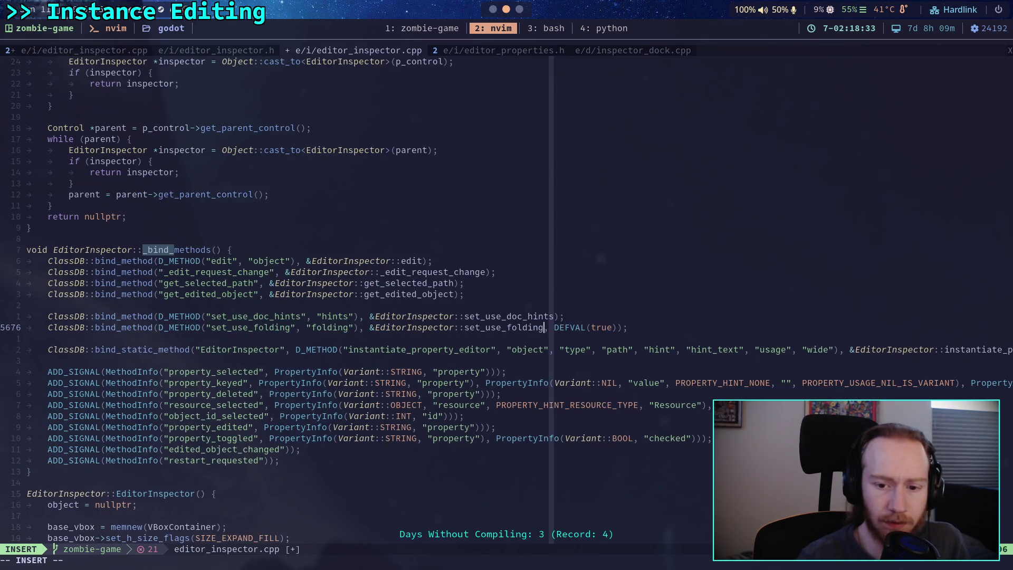
pyautogui.write('", "')
pyautogui.write('update_tree')
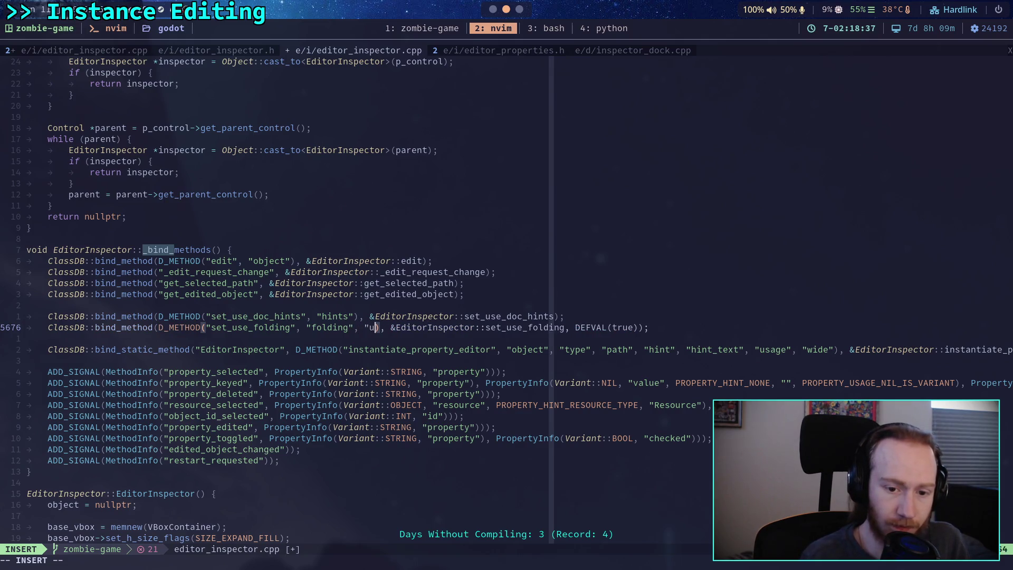
pyautogui.write('"')
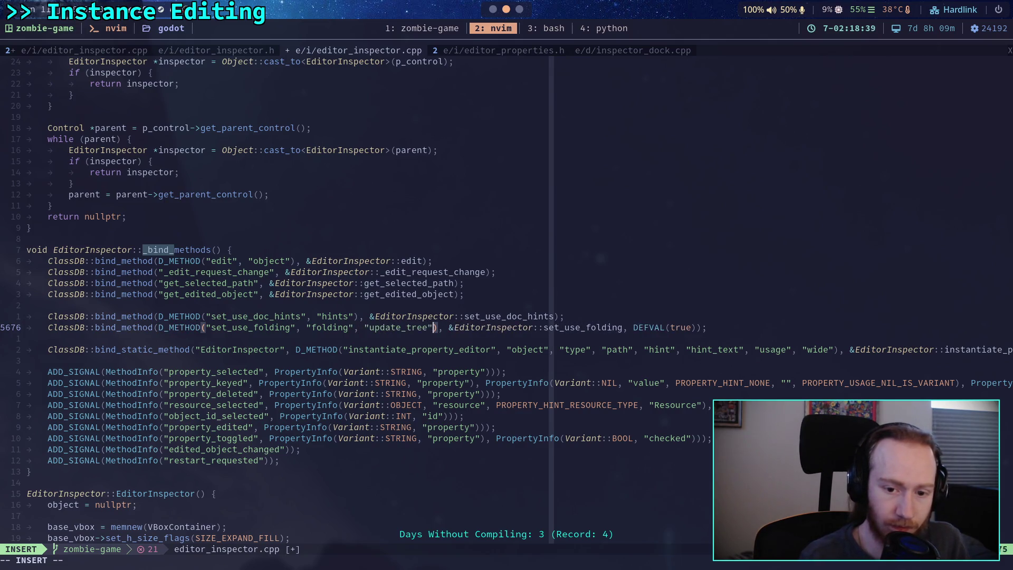
pyautogui.press('Escape')
# Save editor_inspector.cpp and rename the tmux shell window to 'build'.
pyautogui.write(':w')
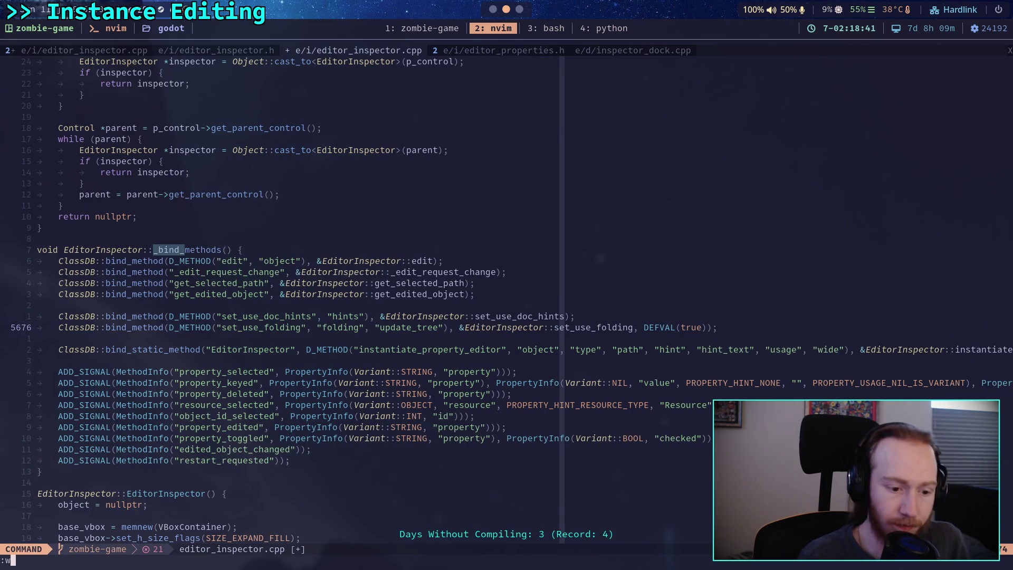
pyautogui.press('Return')
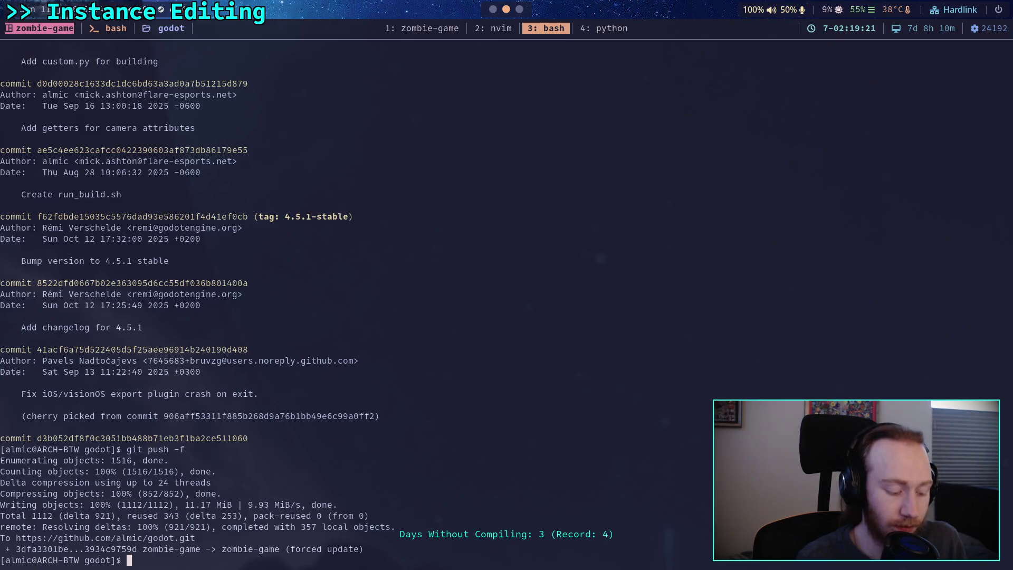
pyautogui.hotkey('ctrl', 'b')
pyautogui.press(',')
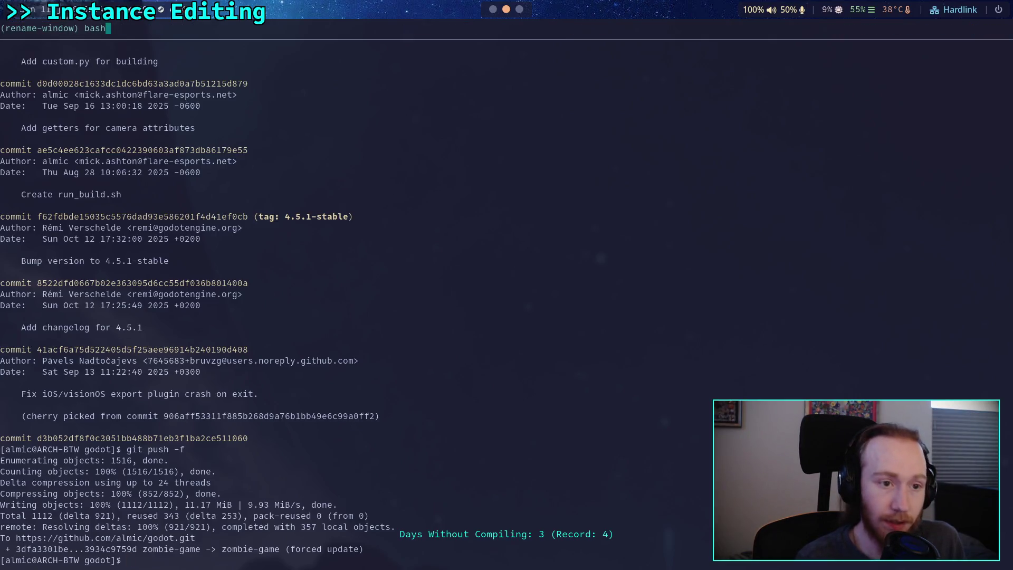
pyautogui.press('BackSpace')
pyautogui.press('BackSpace')
pyautogui.press('BackSpace')
pyautogui.write('build')
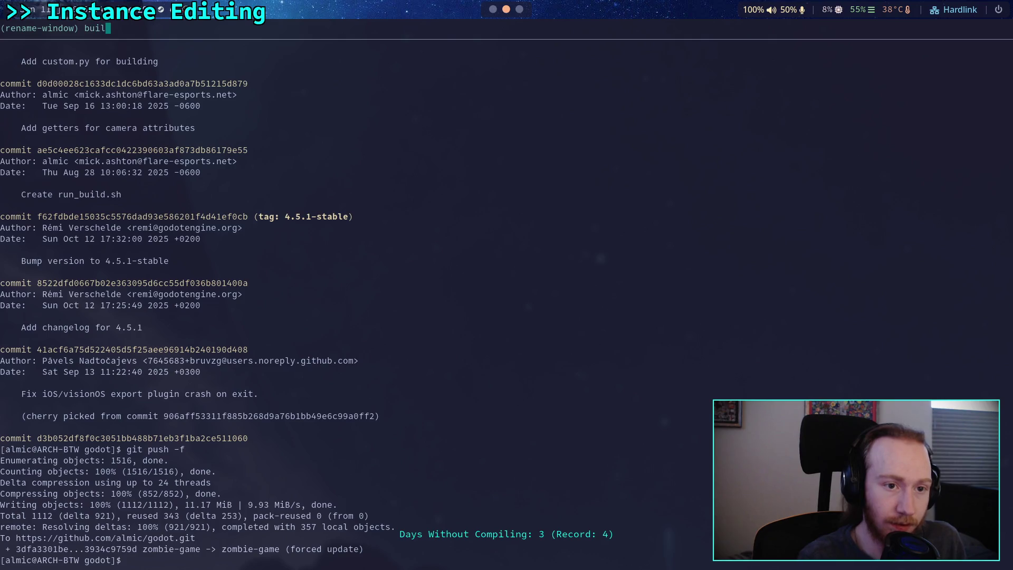
pyautogui.press('Return')
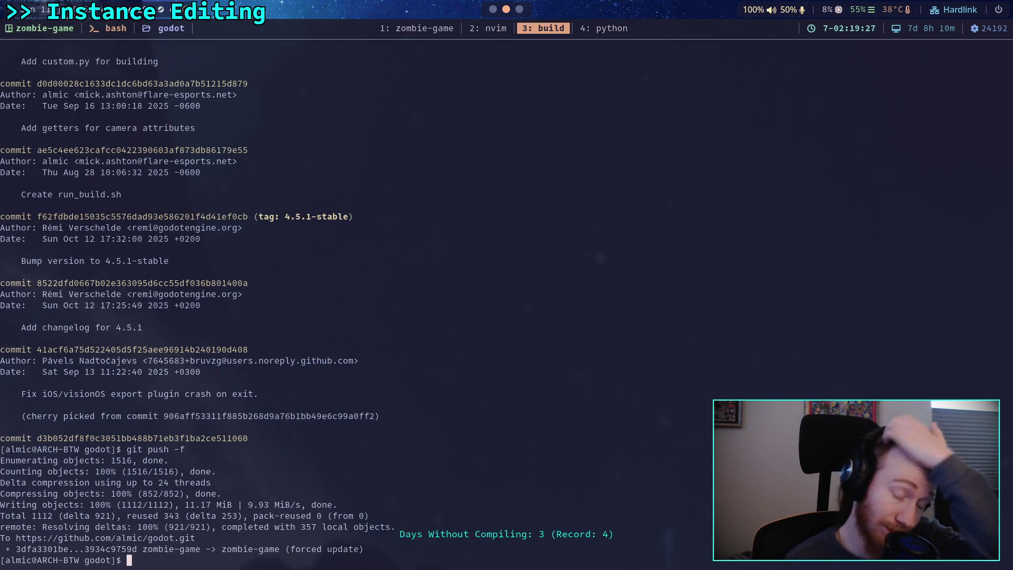
# Run git status to confirm only custom.py and editor_inspector.cpp are modified, then draft the build command.
pyautogui.write('g')
pyautogui.write('it statu')
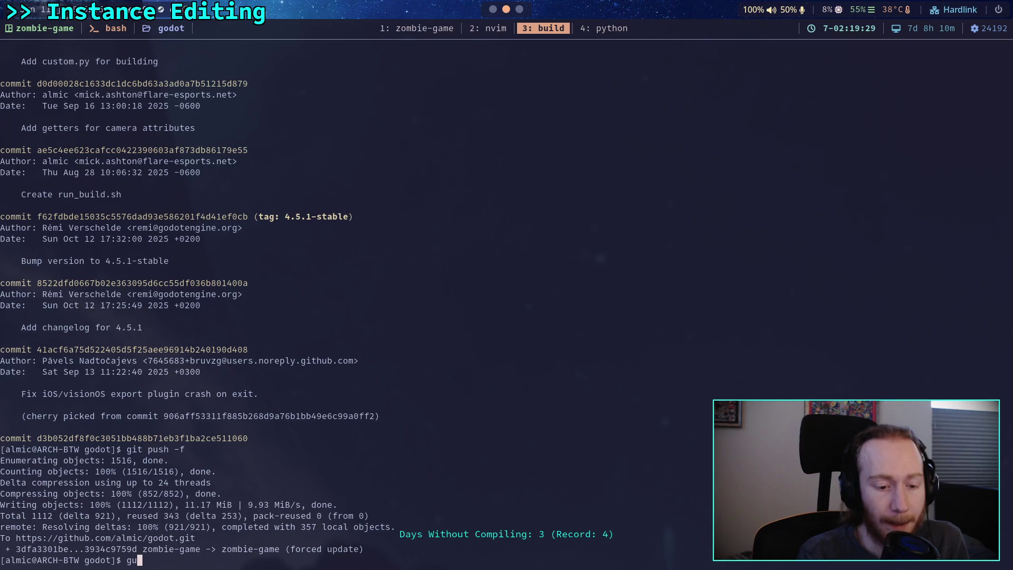
pyautogui.write('s')
pyautogui.press('Return')
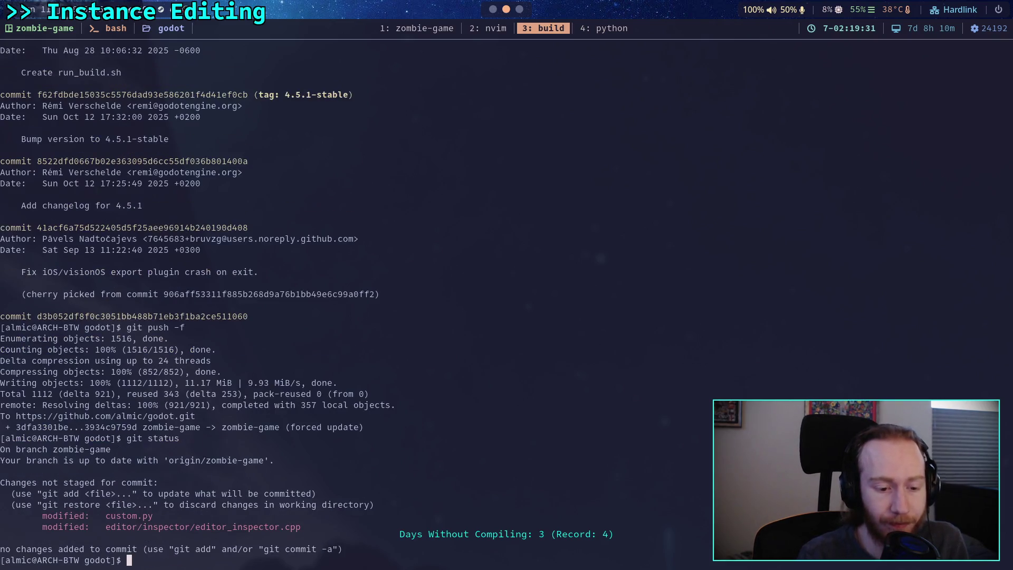
pyautogui.write('git')
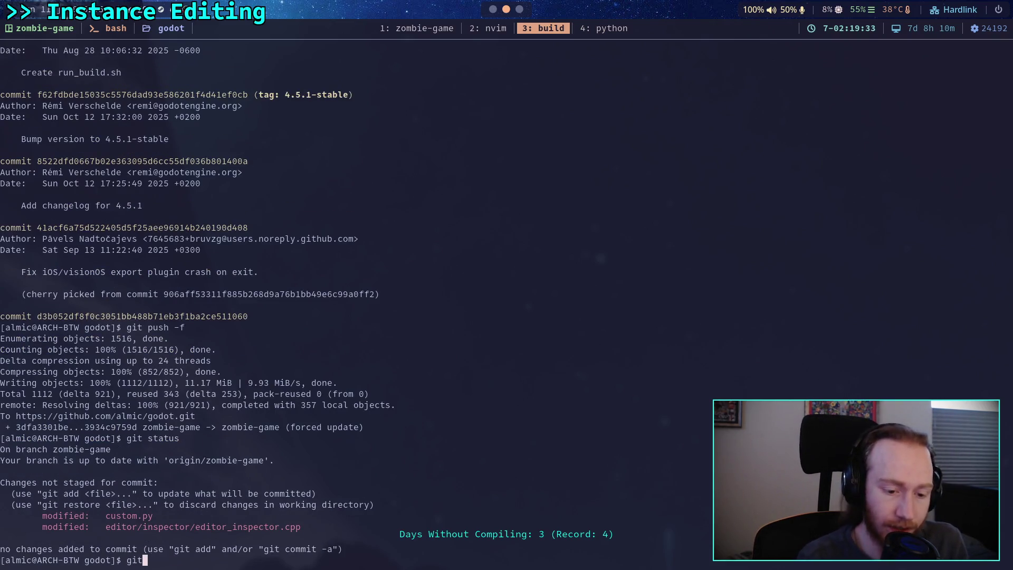
pyautogui.press('BackSpace')
pyautogui.press('BackSpace')
pyautogui.press('BackSpace')
pyautogui.press('BackSpace')
pyautogui.write('./')
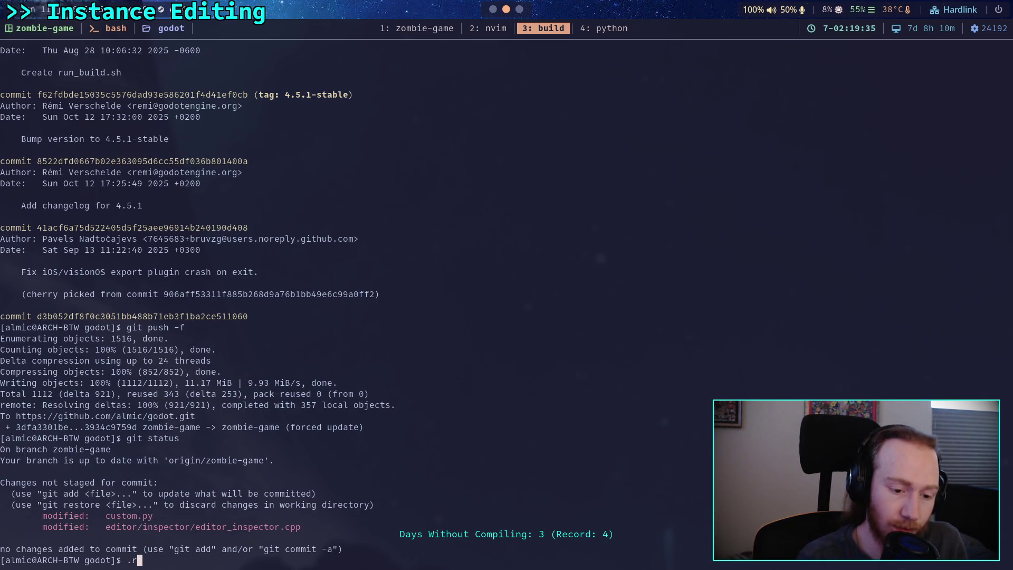
pyautogui.write('re')
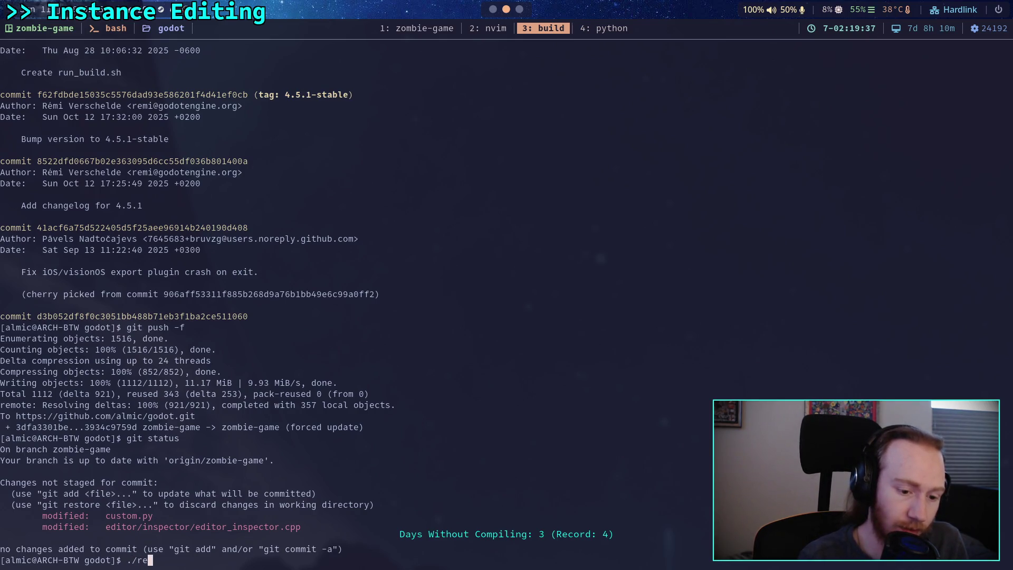
pyautogui.press('BackSpace')
pyautogui.press('BackSpace')
pyautogui.write('build -a')
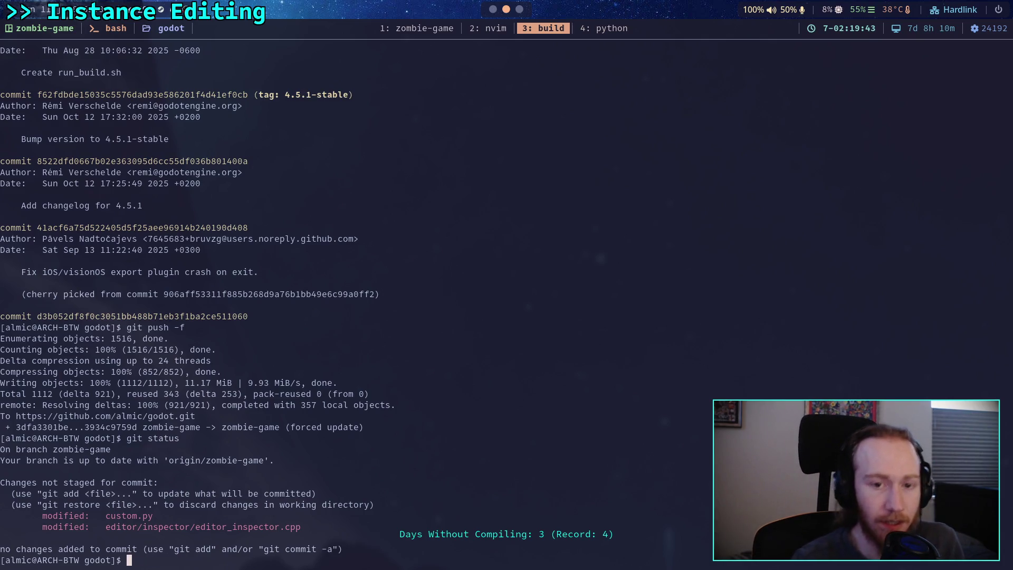
pyautogui.click(482, 30)
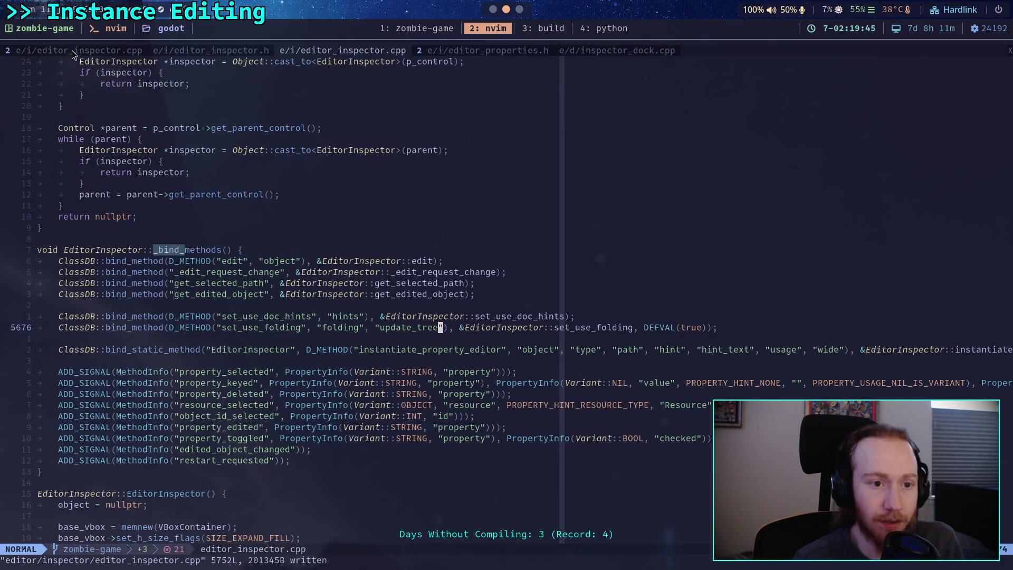
# Open the build script from the neo-tree file explorer and read through its options.
pyautogui.click(75, 53)
pyautogui.click(94, 329)
pyautogui.click(82, 306)
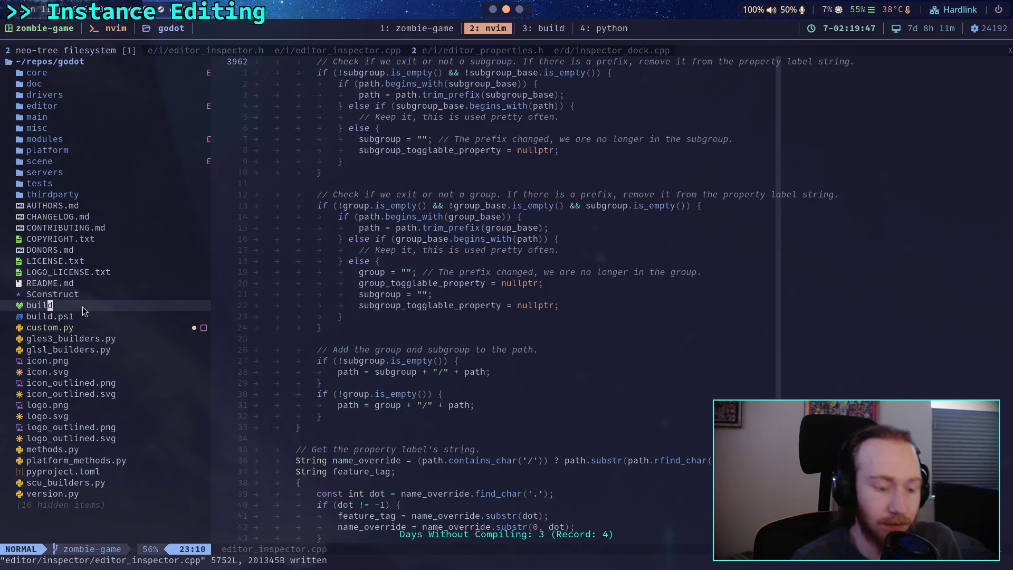
pyautogui.press('t')
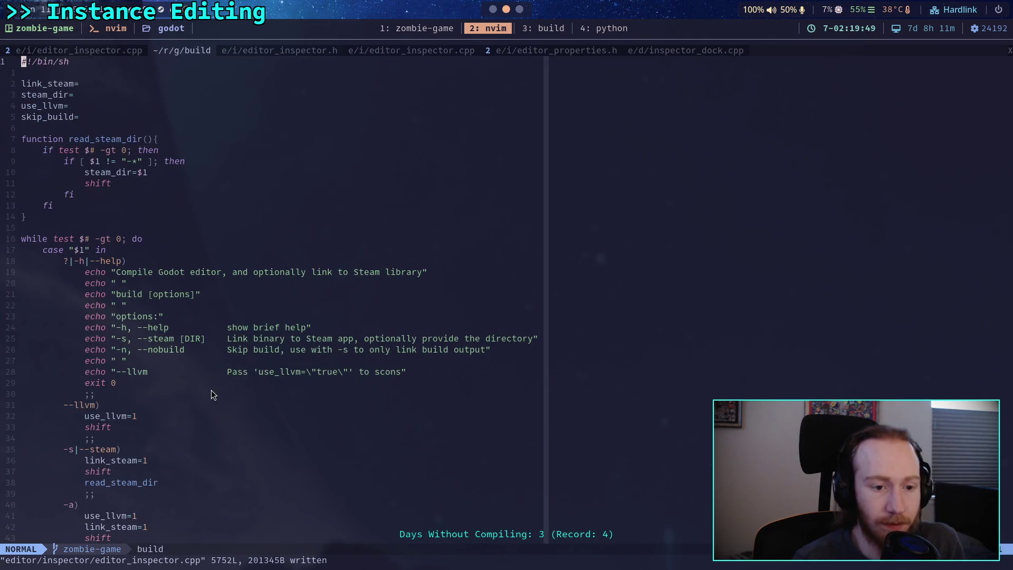
pyautogui.scroll(-5, 212, 391)
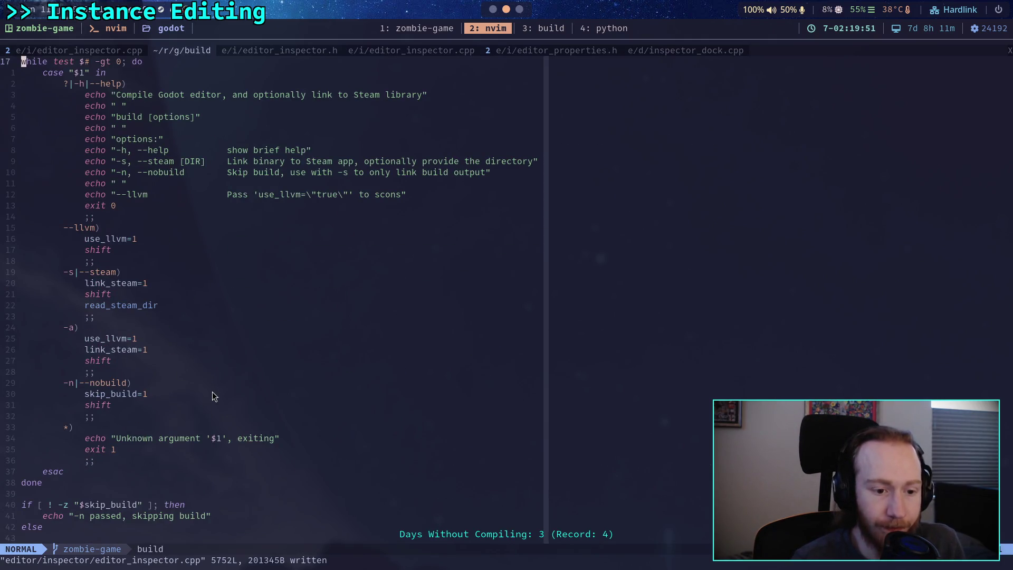
# Run ./build -a for an LLVM build with Steam linking, and quit the running Godot editor.
pyautogui.click(530, 30)
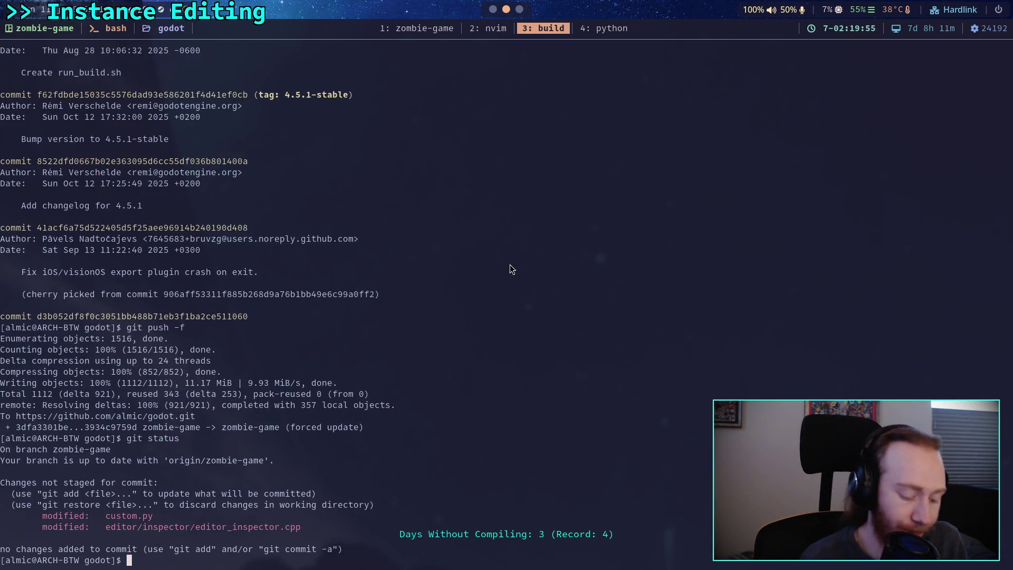
pyautogui.write('./build -a')
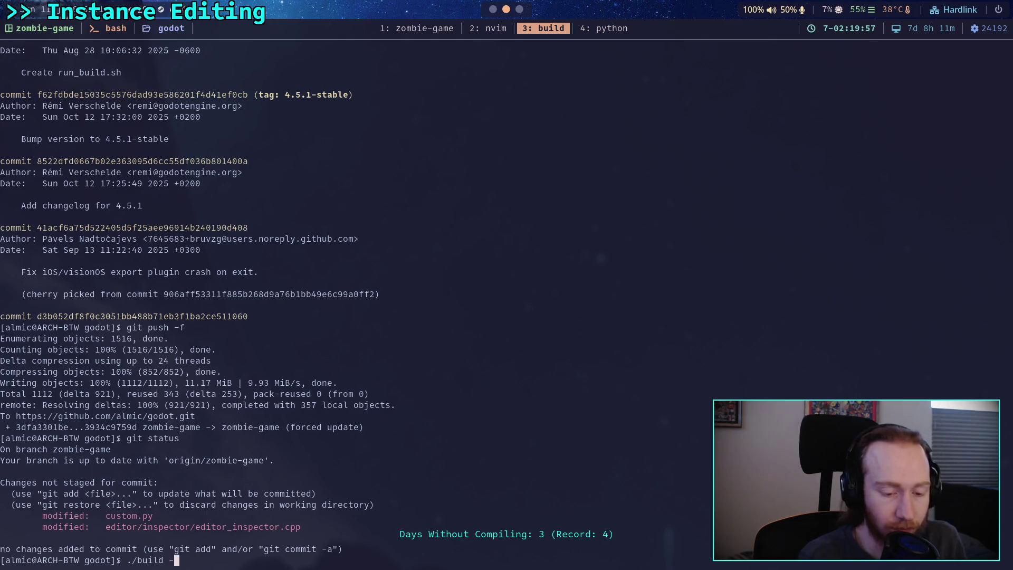
pyautogui.press('Return')
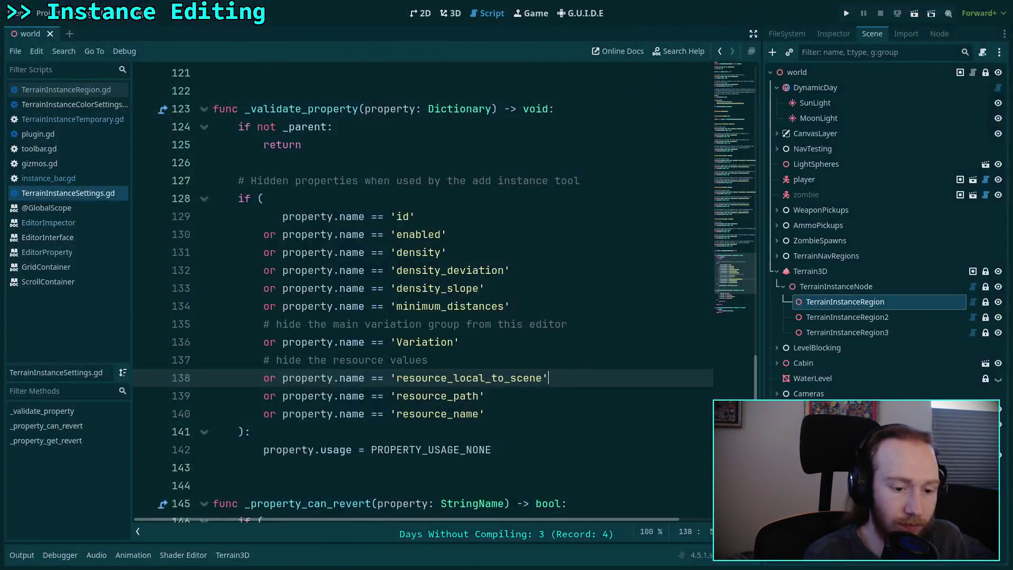
pyautogui.click(15, 50)
pyautogui.click(103, 297)
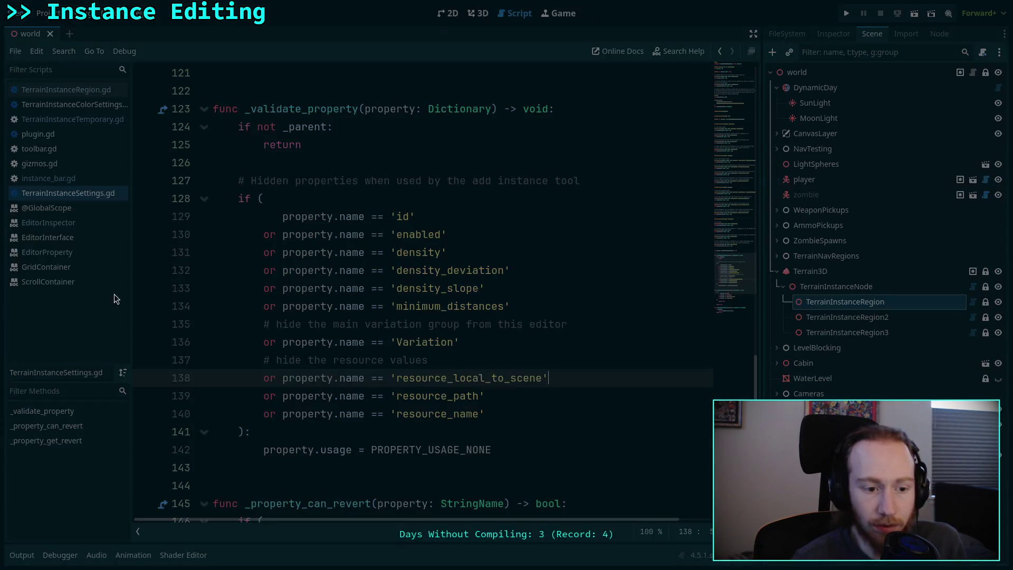
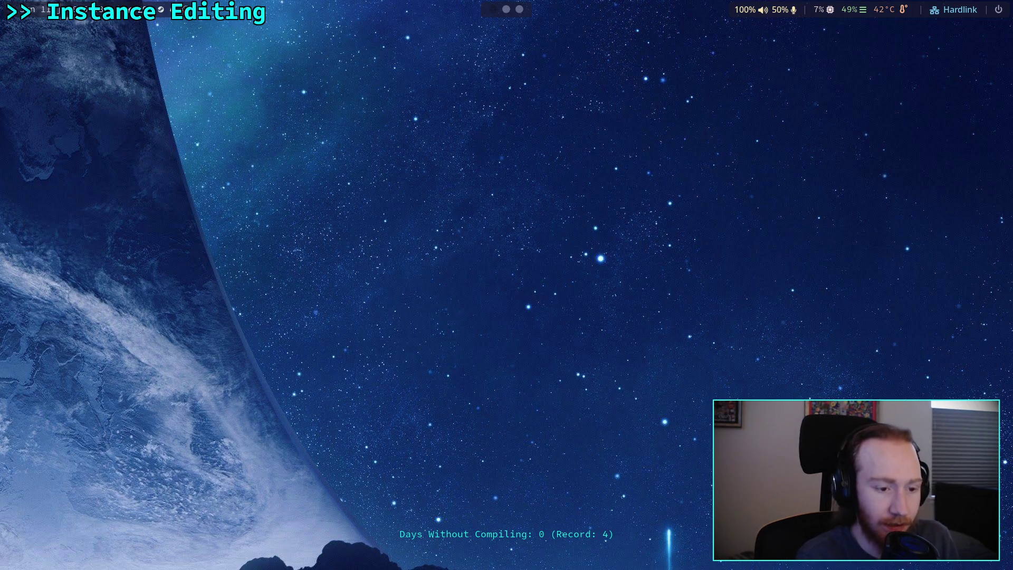
# In the browser, load the Twitch follower goal widget in a new tab, close it, then return to the terminal.
pyautogui.press('super+3')
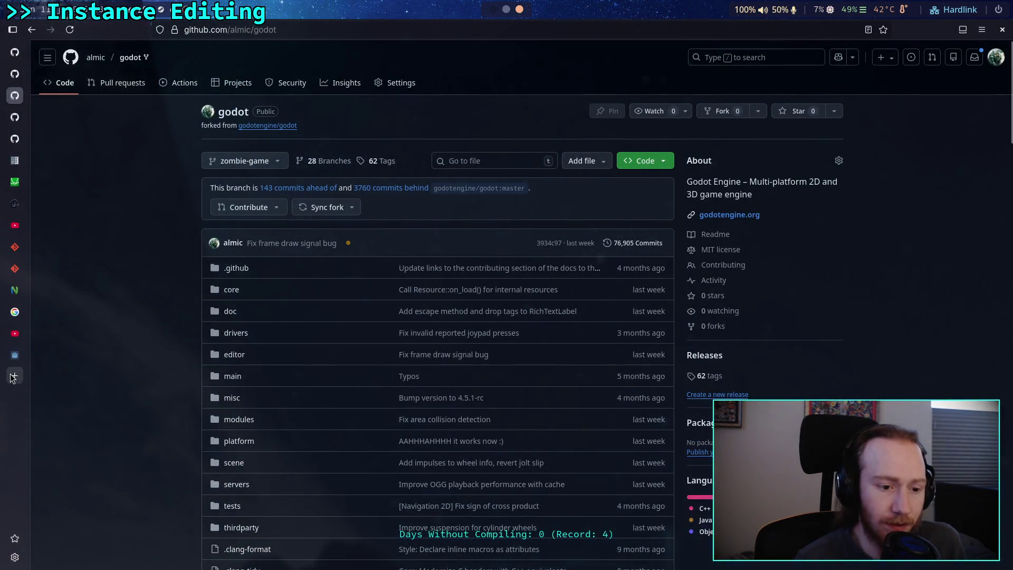
pyautogui.click(13, 376)
pyautogui.write('https://dashboard.twitch.tv/widgets/goal/almic/follower')
pyautogui.press('Return')
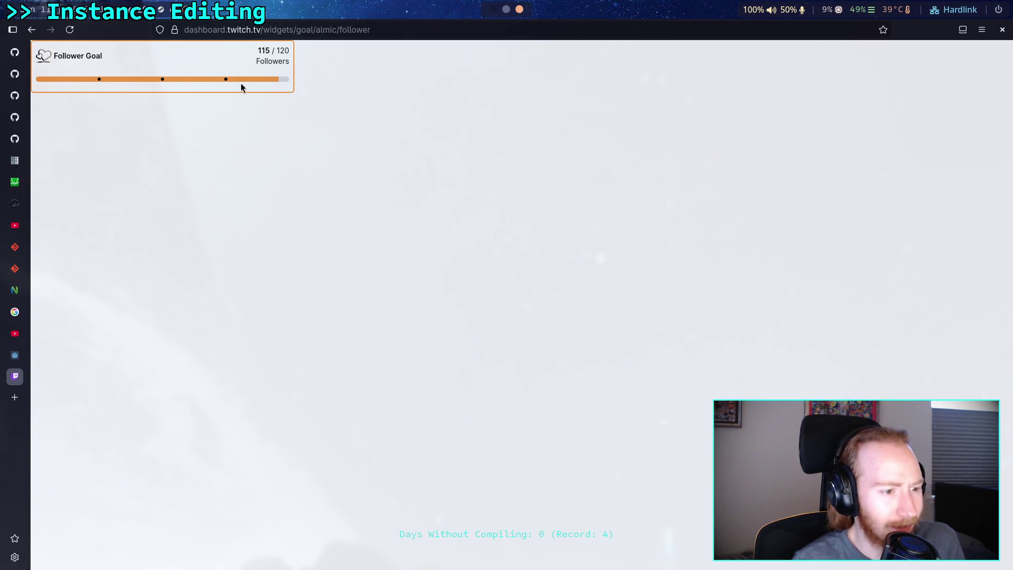
pyautogui.middleClick(6, 373)
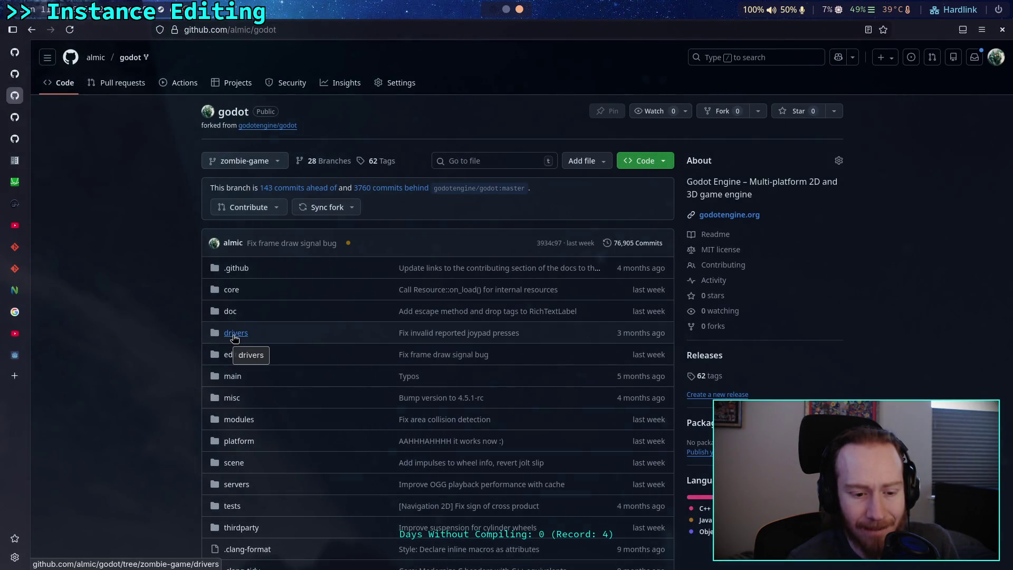
pyautogui.click(506, 9)
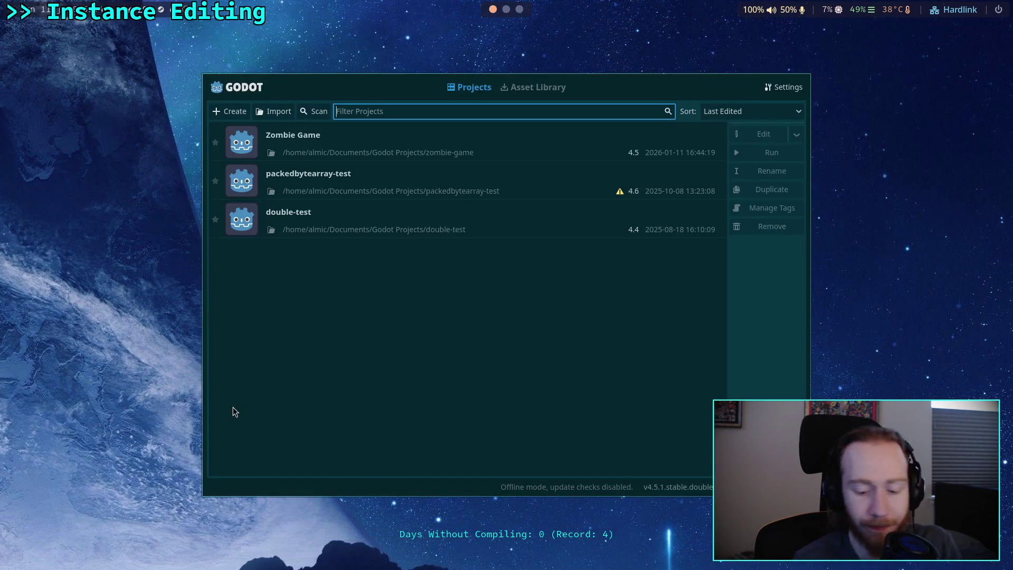
# Open the Zombie Game project and look up EditorInspector's doc hints and folding methods in the docs.
pyautogui.click(739, 138)
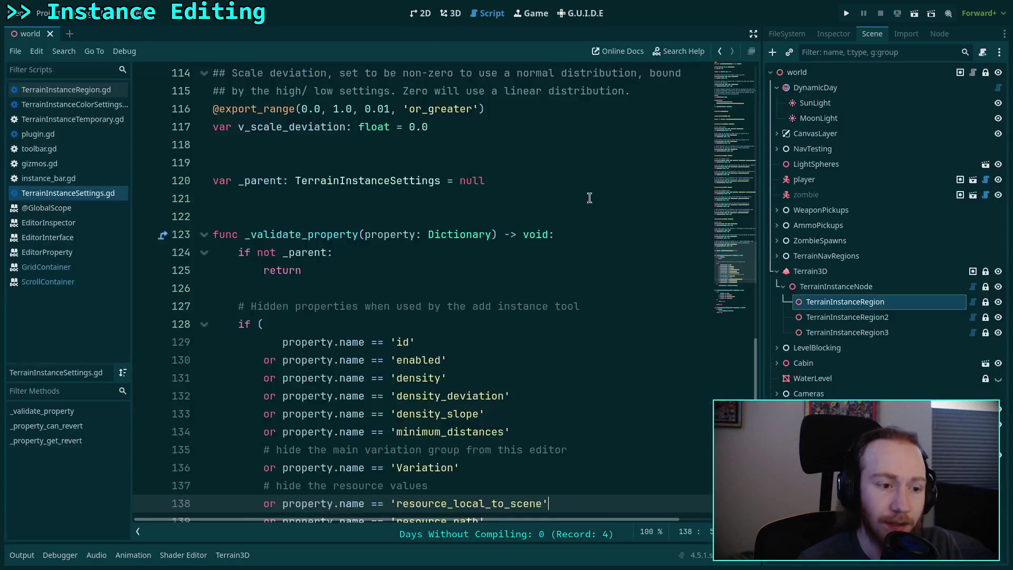
pyautogui.scroll(-6, 422, 264)
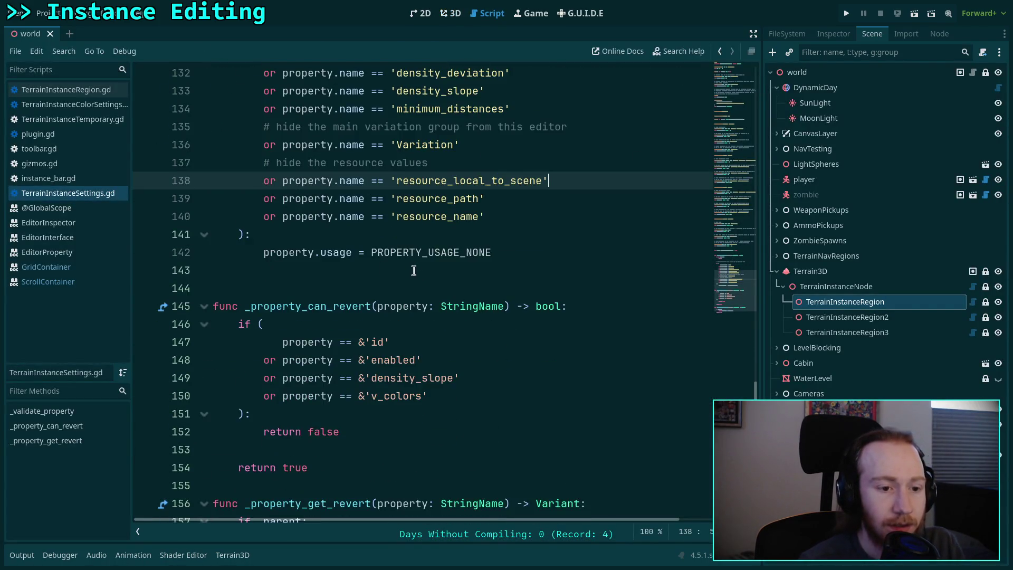
pyautogui.click(47, 237)
pyautogui.click(49, 222)
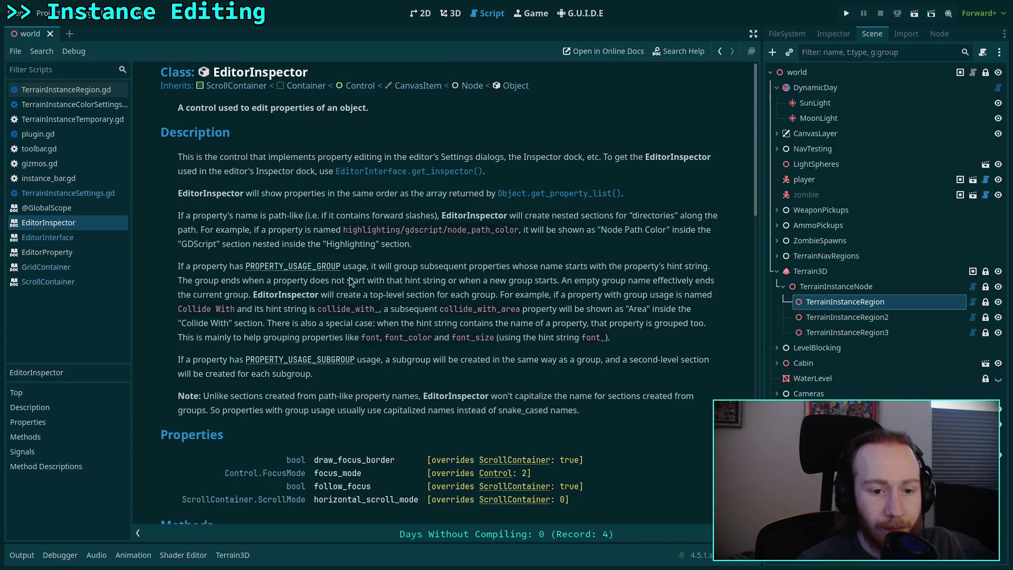
pyautogui.scroll(-5, 355, 277)
pyautogui.moveTo(283, 347); pyautogui.dragTo(496, 368)
pyautogui.click(572, 357)
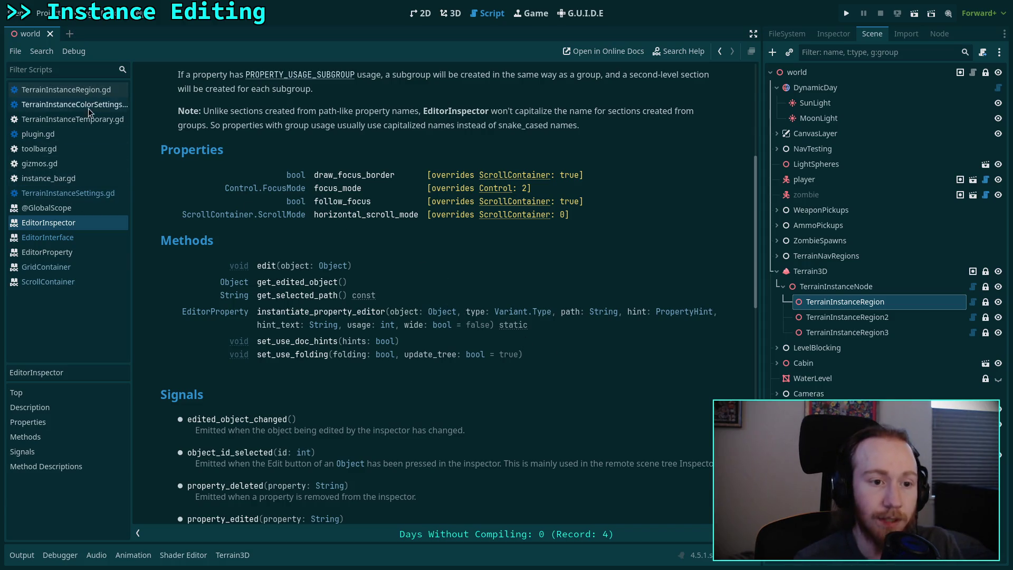
# Open the instance_bar.gd script at its EditorInspector setup.
pyautogui.click(80, 193)
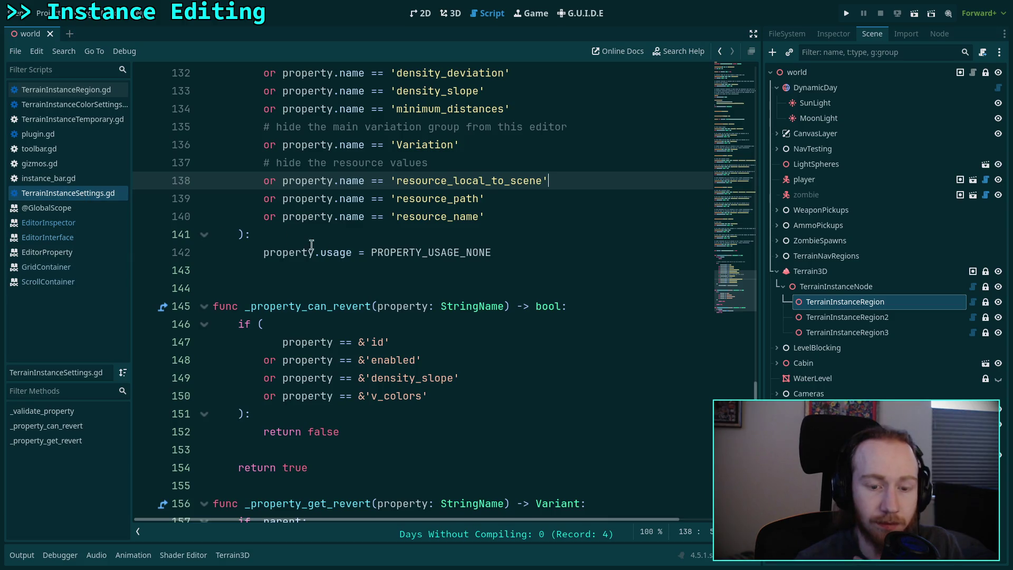
pyautogui.keyDown('ctrl'); pyautogui.scroll(2, 440, 279); pyautogui.keyUp('ctrl')
pyautogui.scroll(5, 440, 278)
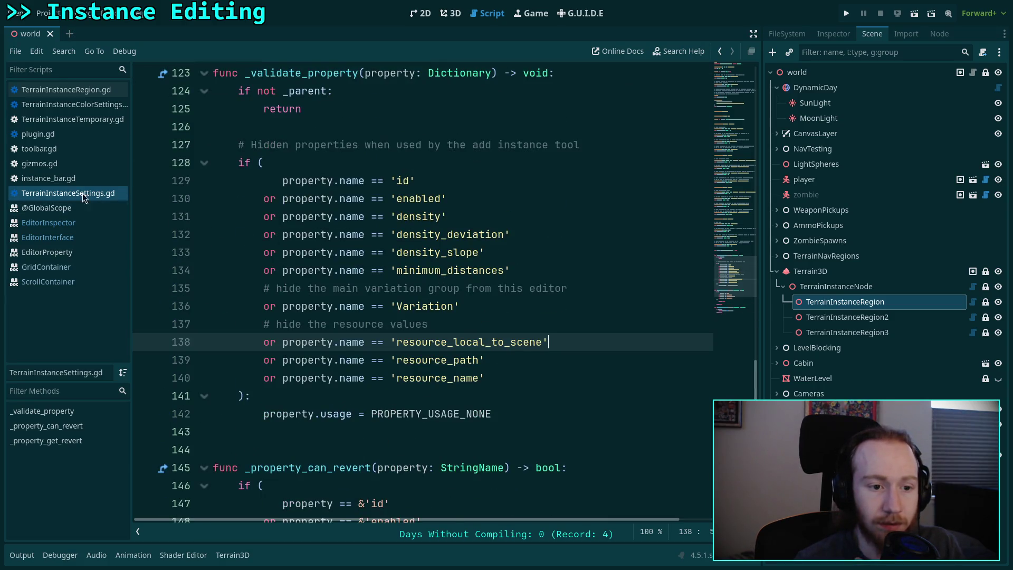
pyautogui.click(49, 179)
pyautogui.scroll(-1, 426, 334)
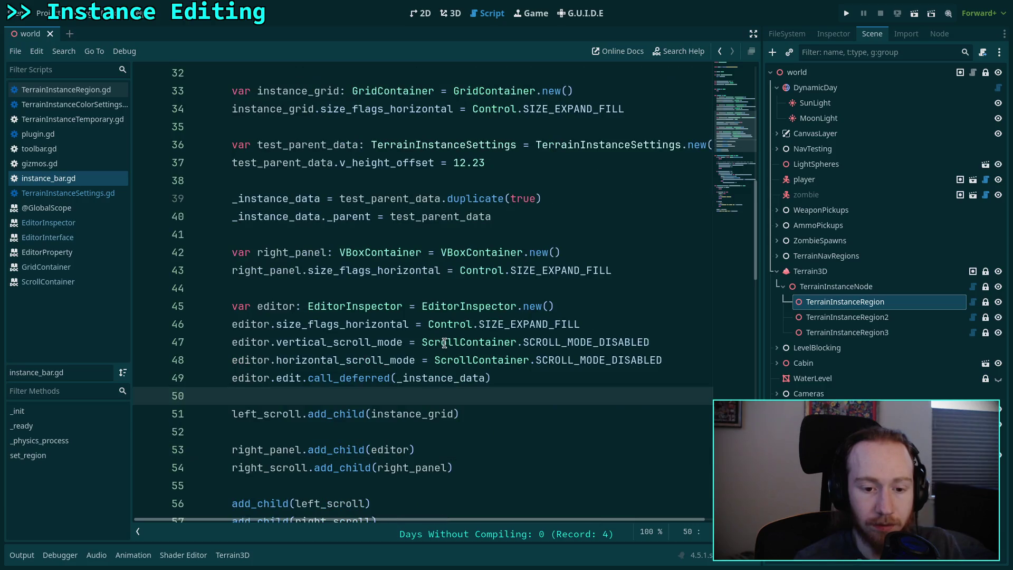
# Add editor.set_use_doc_hints(true) and editor.set_use_folding(true) after line 48, then save.
pyautogui.click(694, 359)
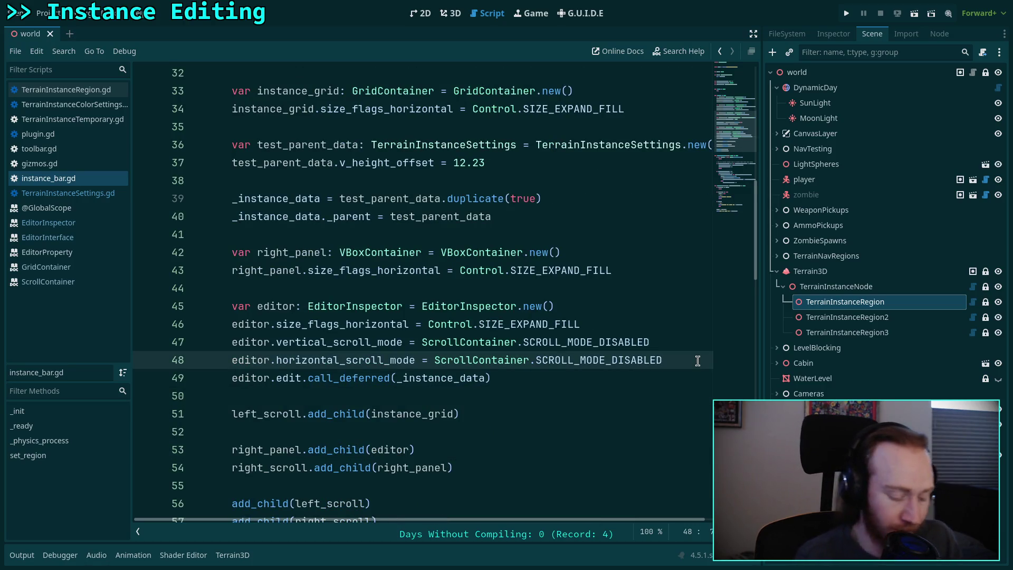
pyautogui.press('Return')
pyautogui.write('editor.set_')
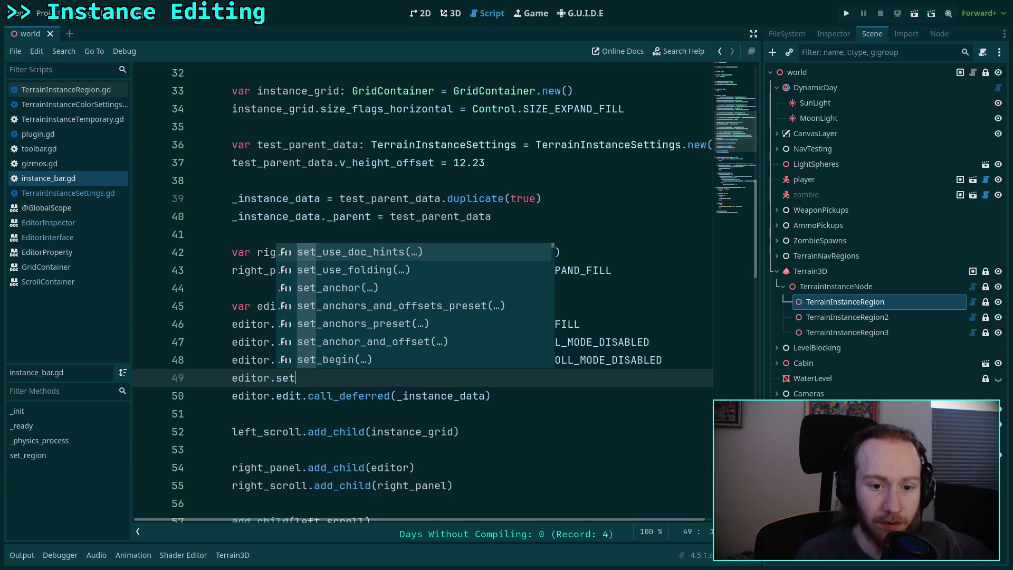
pyautogui.press('Return')
pyautogui.write('true')
pyautogui.press('Return')
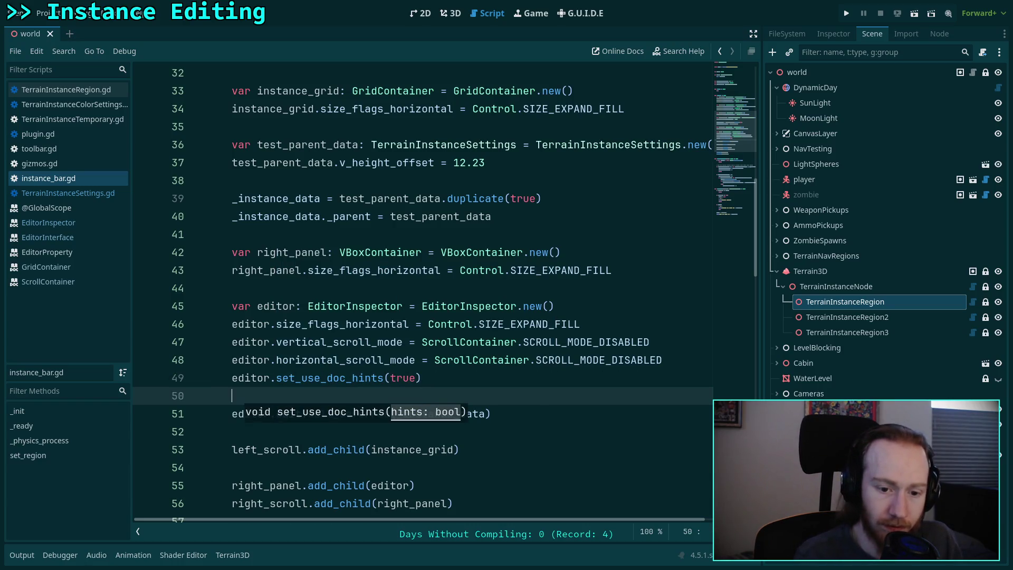
pyautogui.write('editor.set')
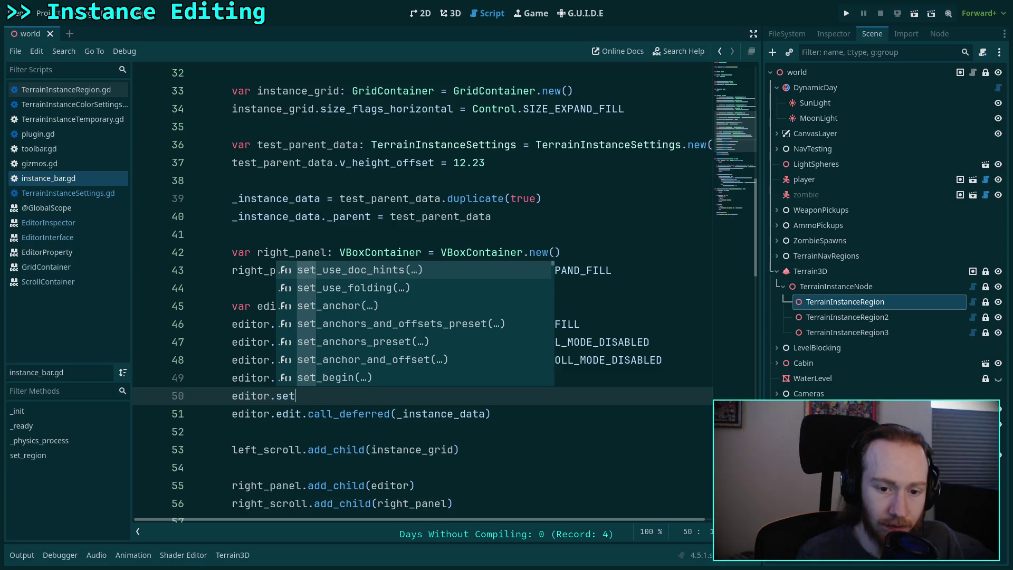
pyautogui.press('Down')
pyautogui.press('Return')
pyautogui.write('true')
pyautogui.hotkey('ctrl', 's')
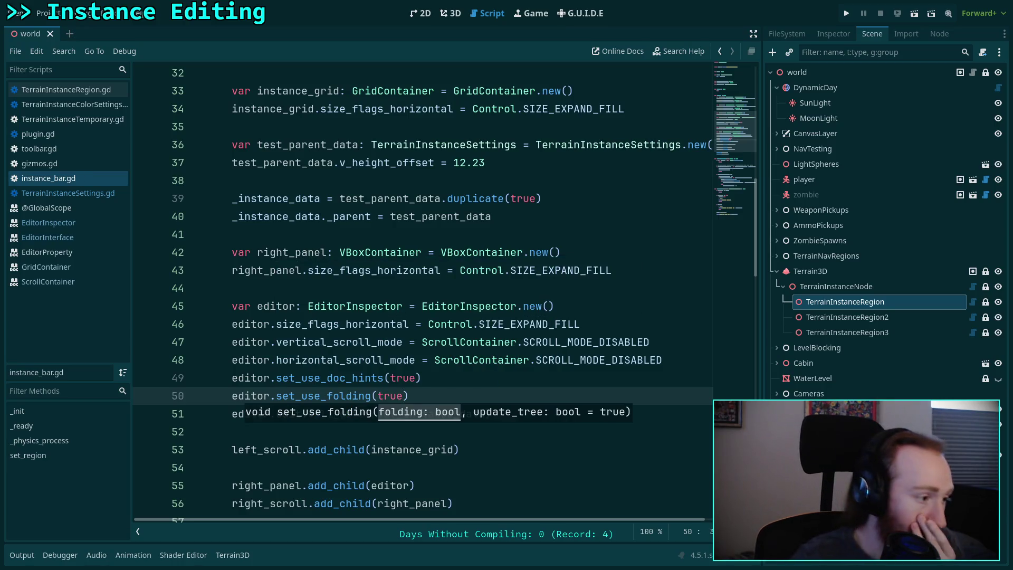
pyautogui.click(656, 360)
# Untick and retick Terrain Instancer under Project Settings > Plugins, then reselect the TerrainInstanceRegion node.
pyautogui.click(450, 13)
pyautogui.click(45, 13)
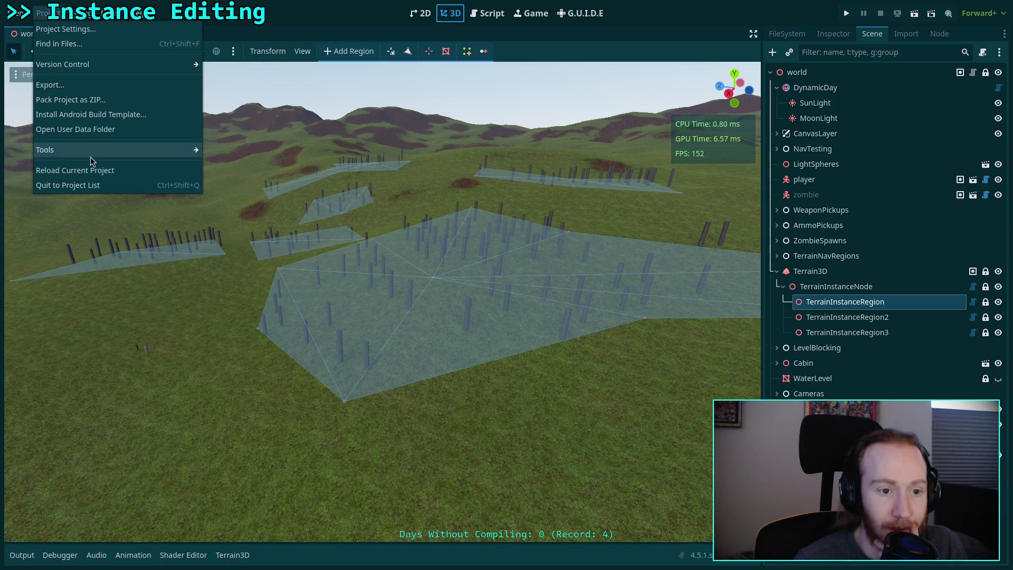
pyautogui.click(58, 28)
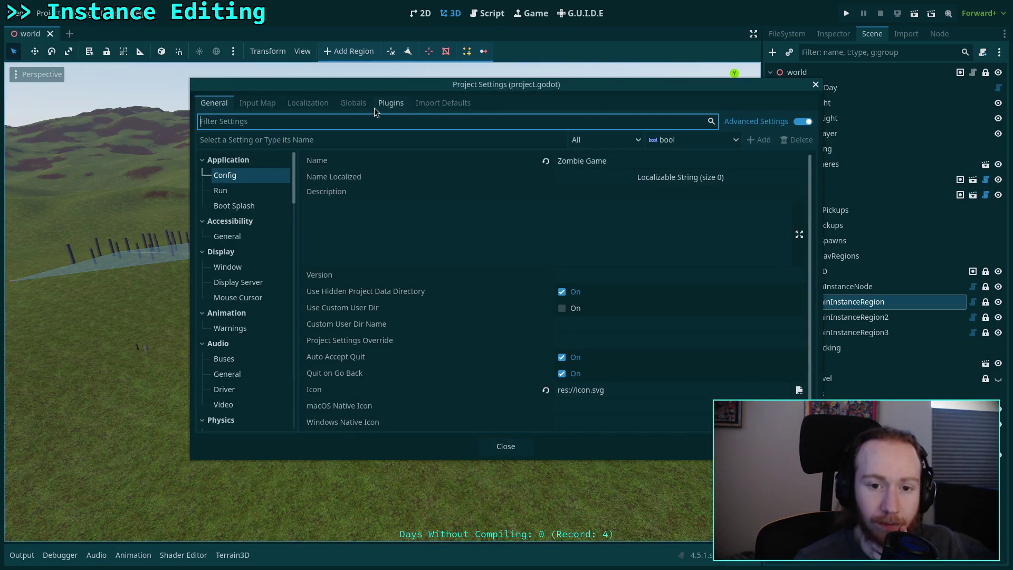
pyautogui.click(351, 105)
pyautogui.click(320, 105)
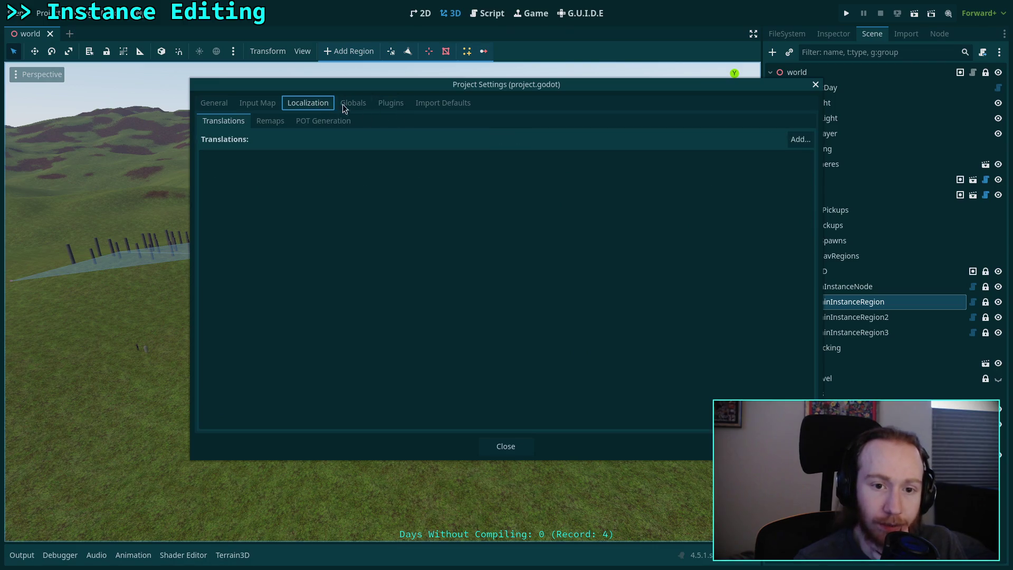
pyautogui.click(390, 104)
pyautogui.click(231, 205)
pyautogui.click(228, 203)
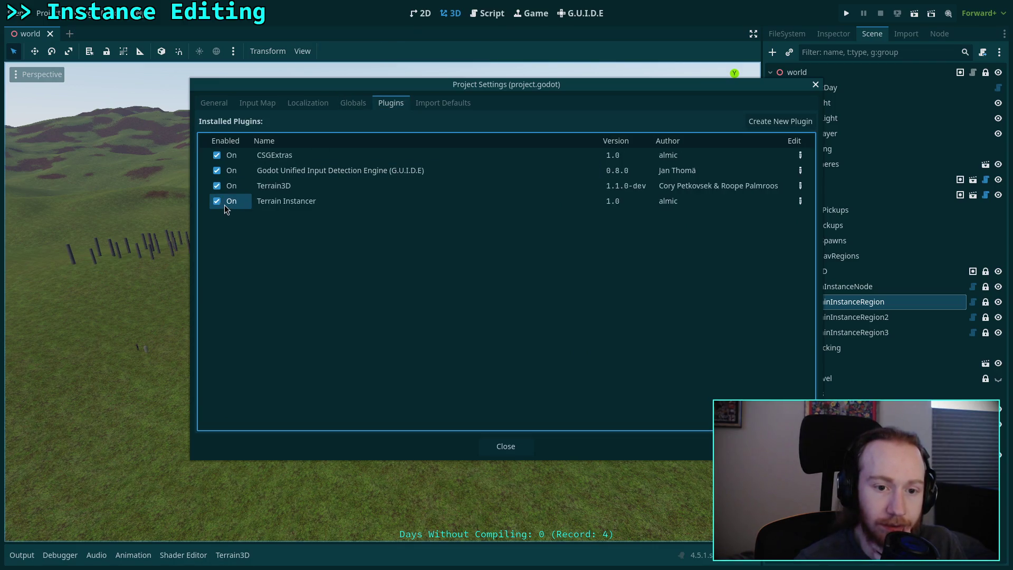
pyautogui.click(502, 446)
pyautogui.click(826, 255)
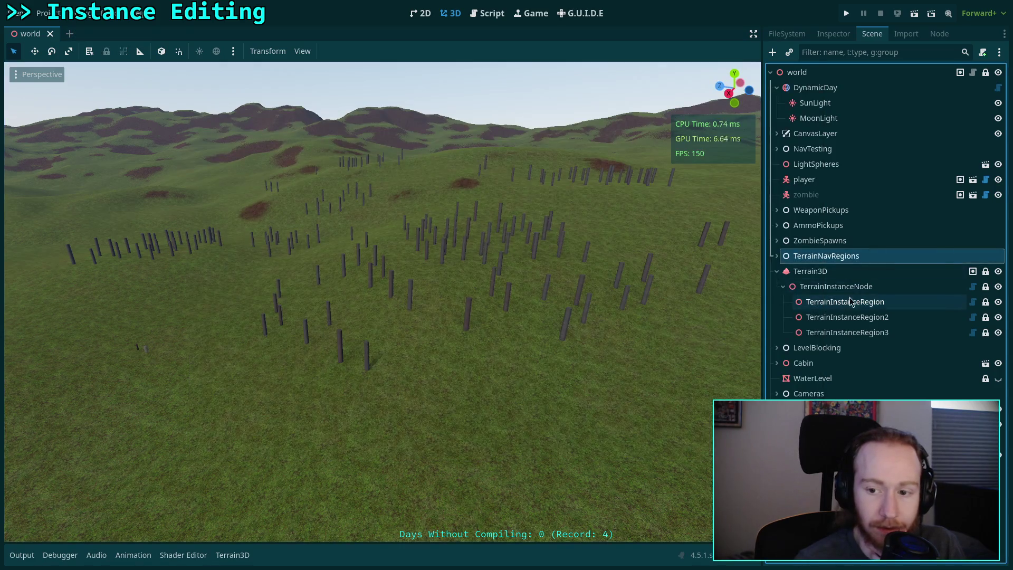
pyautogui.click(845, 301)
# Activate the instancer tool, enlarge its panel, and expand then collapse the Scale, Color, Height and Tilt groups.
pyautogui.click(467, 52)
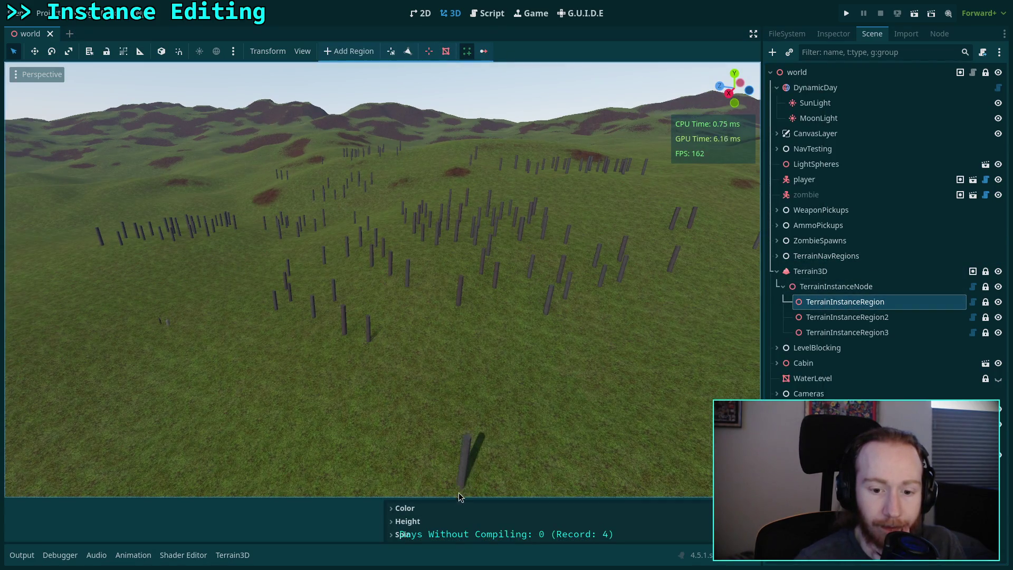
pyautogui.moveTo(460, 496)
pyautogui.mouseDown()
pyautogui.moveTo(461, 372)
pyautogui.moveTo(462, 399)
pyautogui.mouseUp()
pyautogui.click(419, 462)
pyautogui.click(420, 462)
pyautogui.click(441, 410)
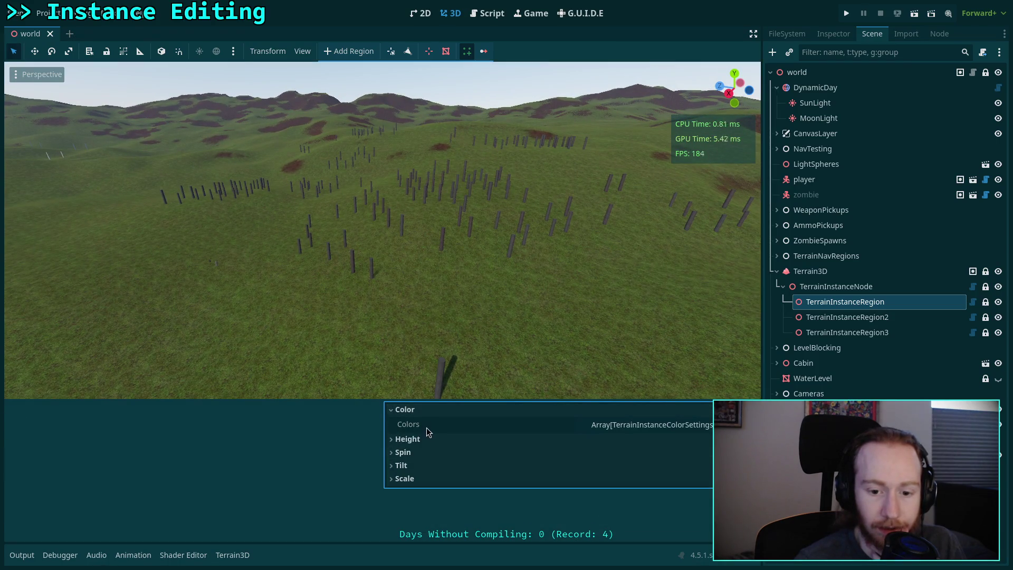
pyautogui.click(412, 409)
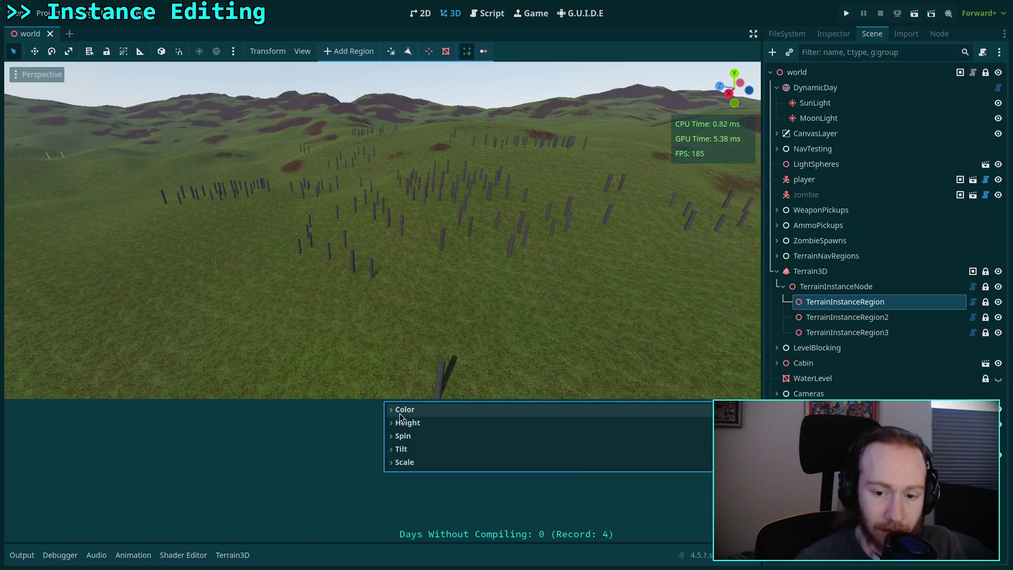
pyautogui.click(407, 422)
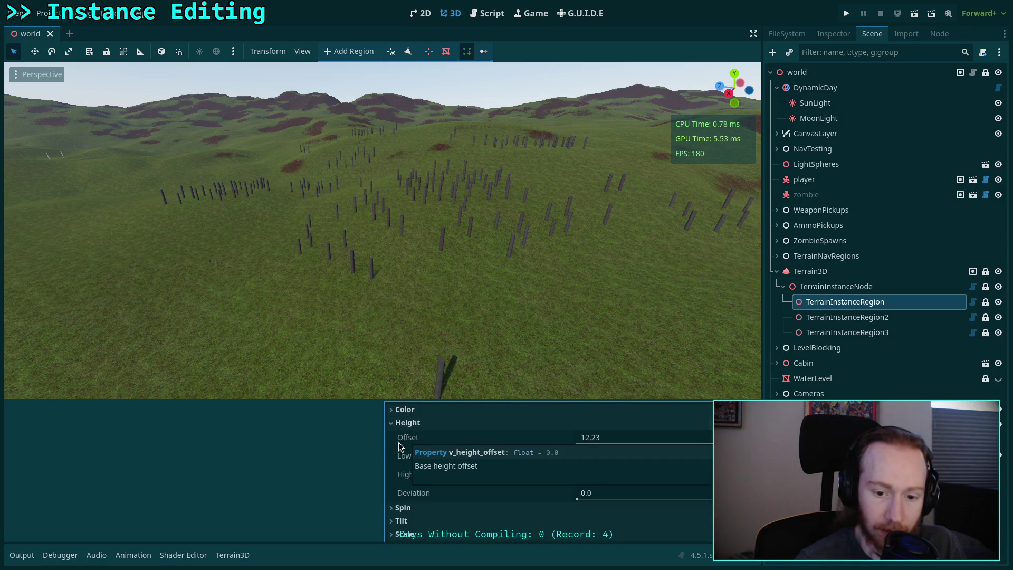
pyautogui.click(408, 423)
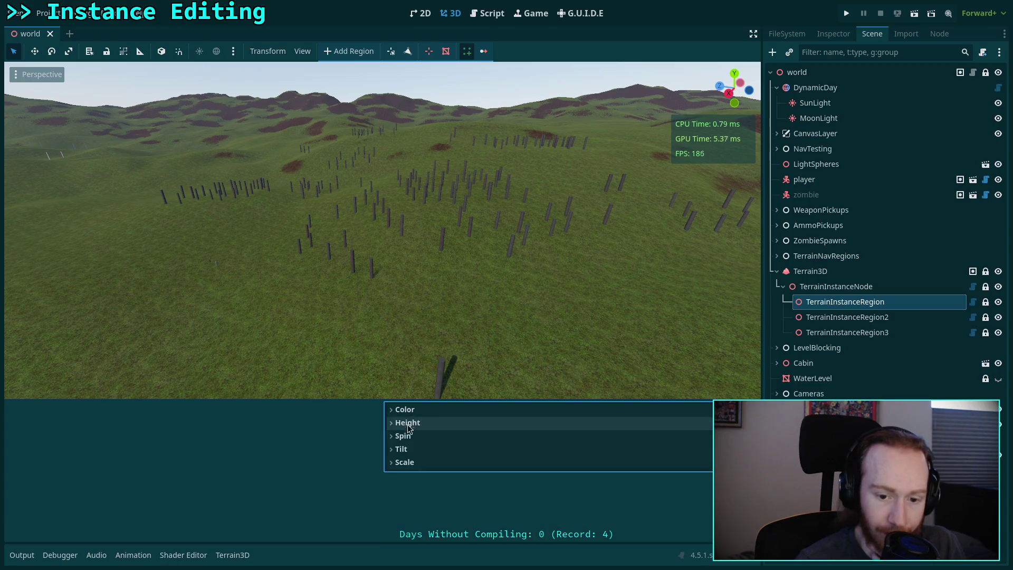
pyautogui.click(402, 449)
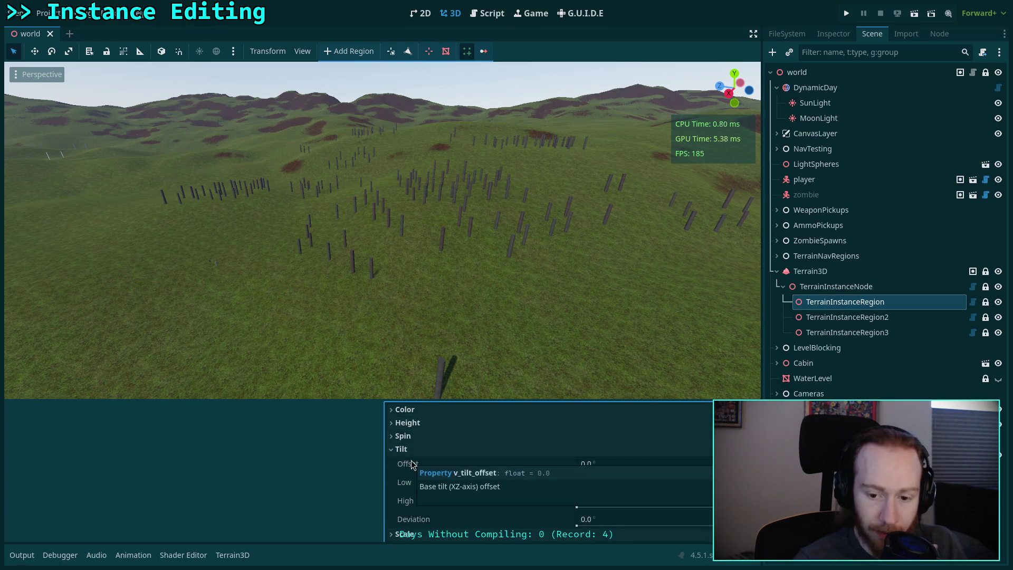
pyautogui.click(402, 448)
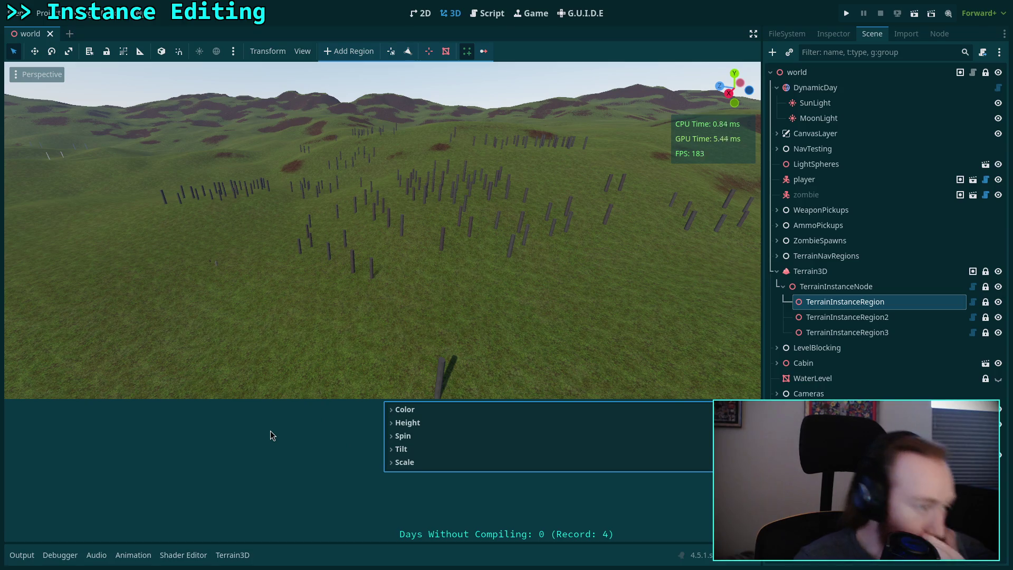
# Recheck the Height and Scale groups and drag the divider up to heighten the instance panel.
pyautogui.click(457, 422)
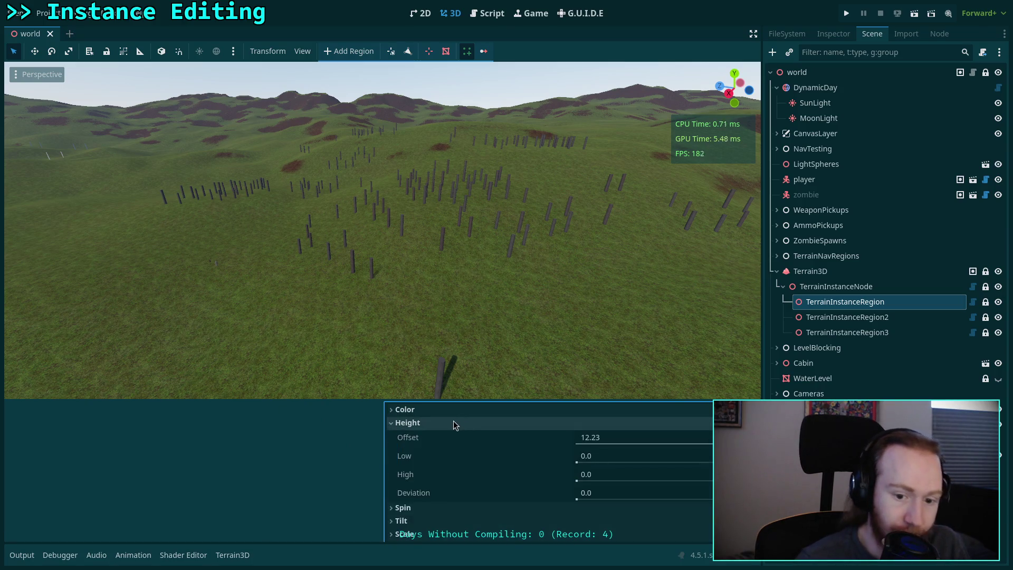
pyautogui.click(451, 421)
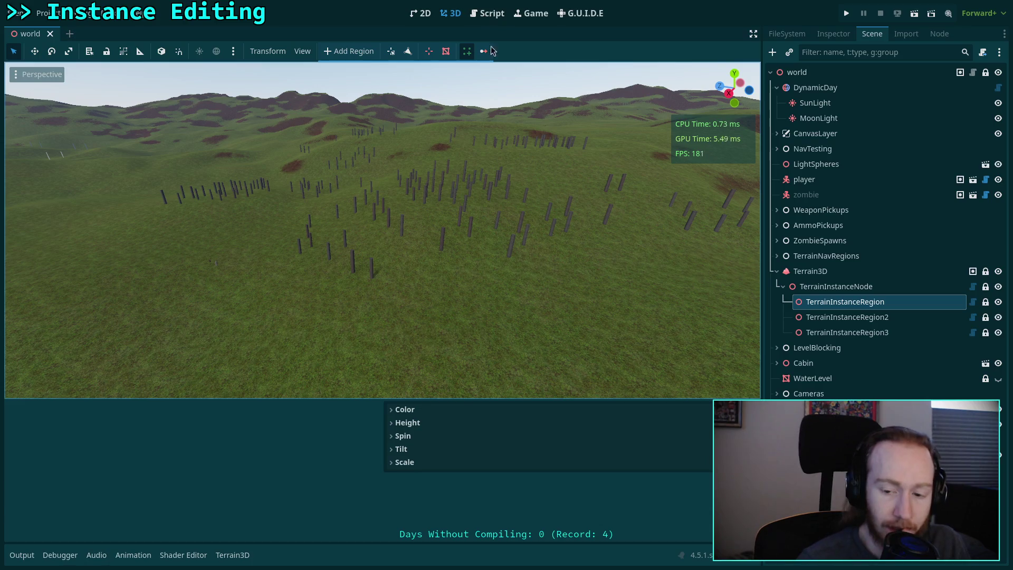
pyautogui.click(447, 463)
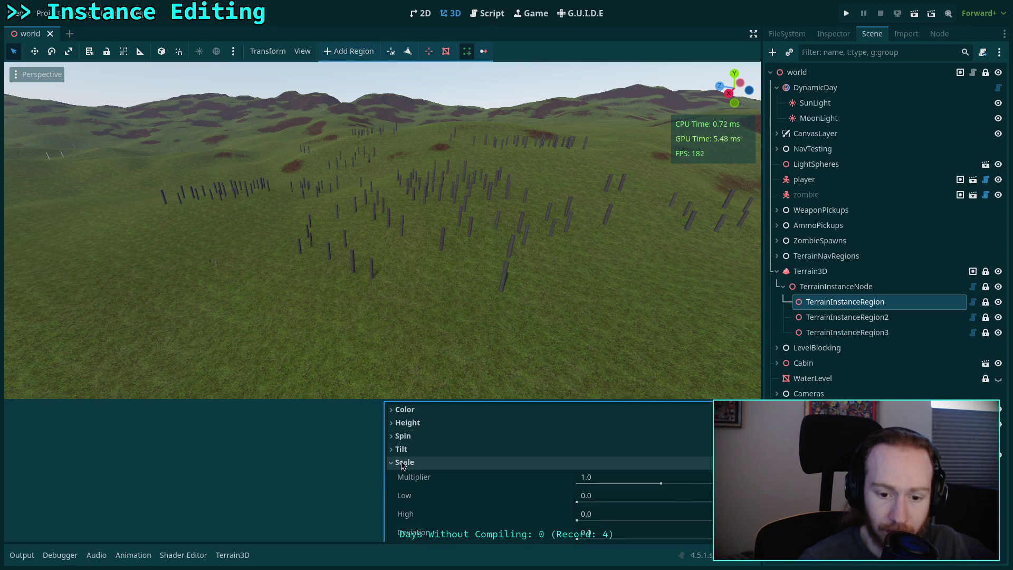
pyautogui.click(447, 462)
pyautogui.moveTo(417, 399)
pyautogui.mouseDown()
pyautogui.moveTo(418, 485)
pyautogui.moveTo(458, 481)
pyautogui.moveTo(463, 451)
pyautogui.mouseUp()
pyautogui.scroll(-1, 445, 511)
pyautogui.scroll(1, 445, 511)
pyautogui.click(405, 513)
pyautogui.click(404, 513)
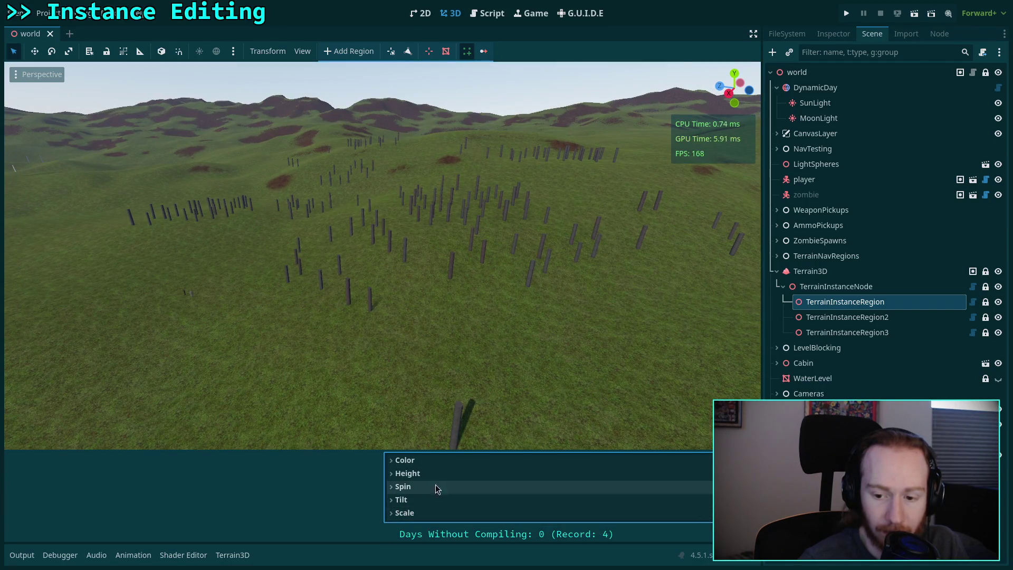
pyautogui.moveTo(448, 450); pyautogui.dragTo(452, 406)
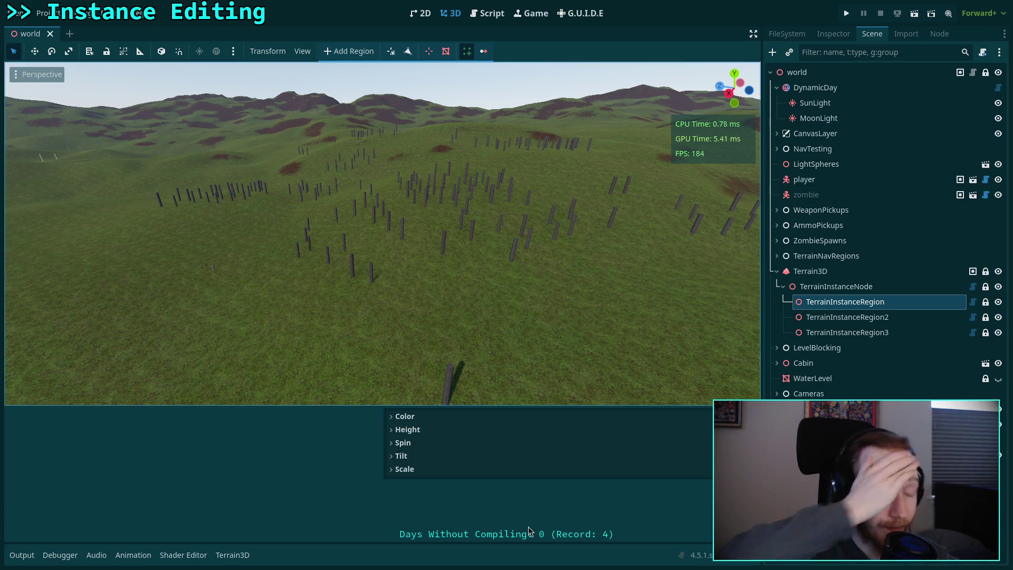
pyautogui.click(487, 14)
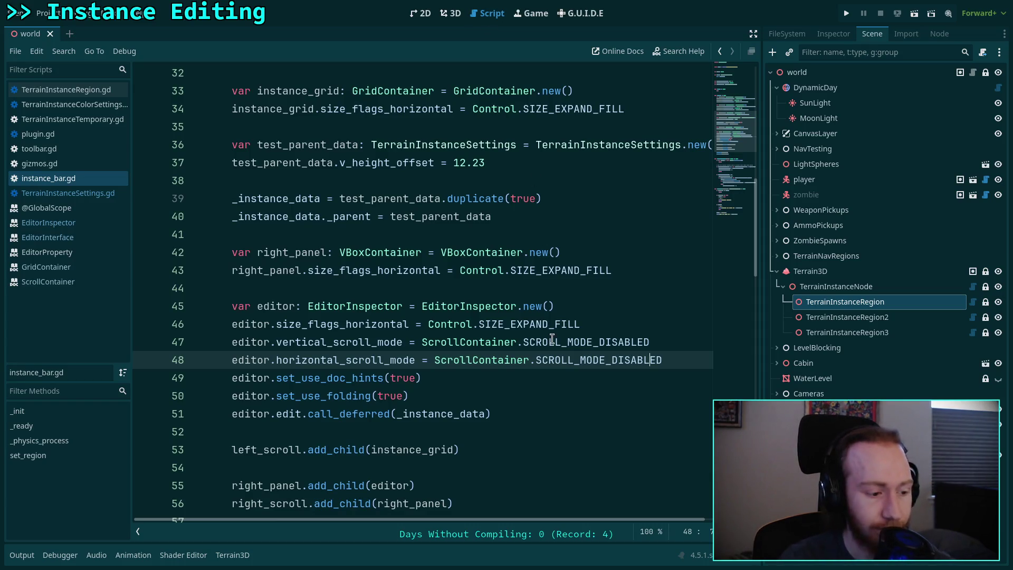
# Review the EditorInspector setup in instance_bar.gd around lines 44–54, including _instance_data, and save.
pyautogui.click(446, 411)
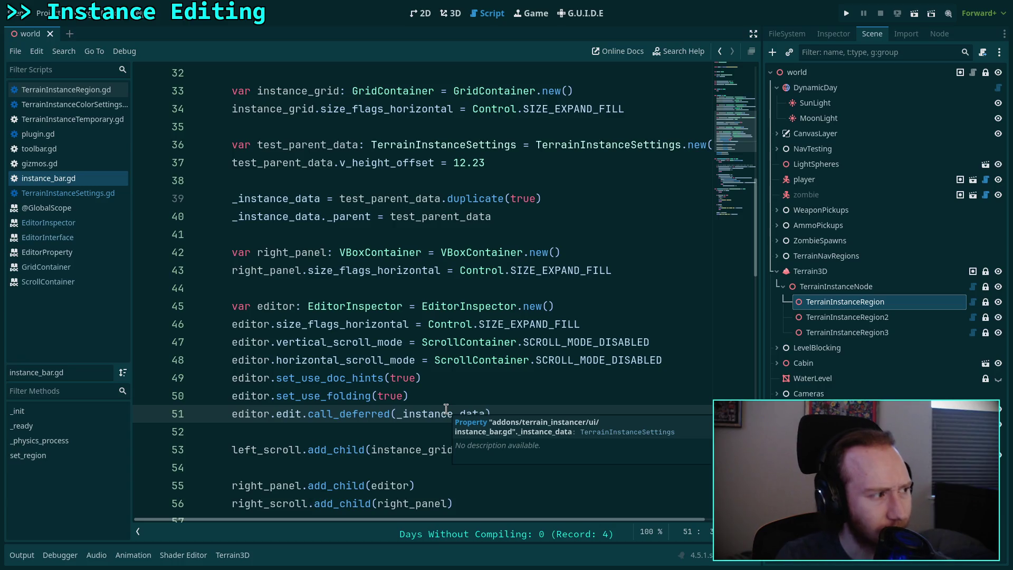
pyautogui.click(345, 432)
pyautogui.scroll(-2, 362, 422)
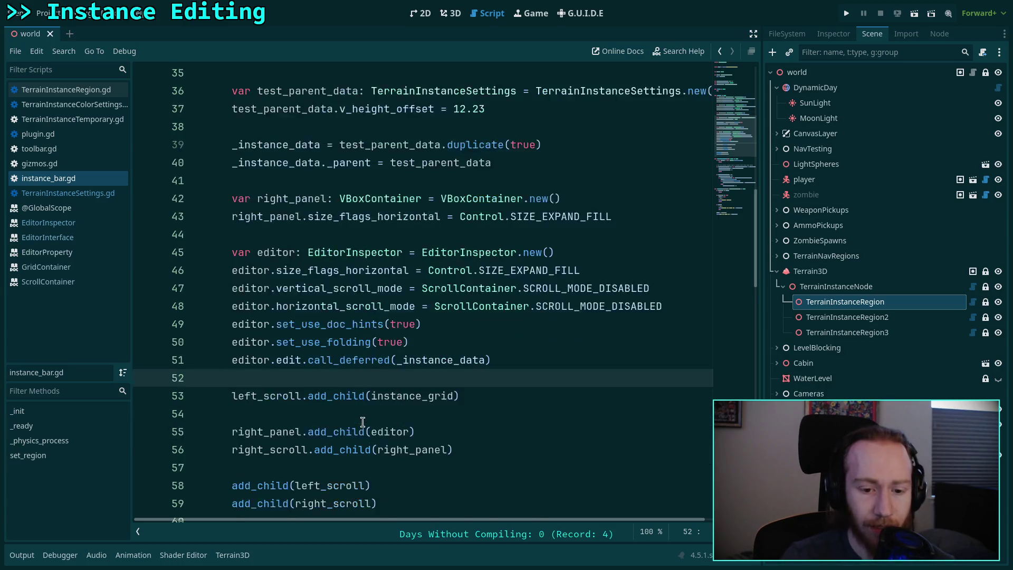
pyautogui.click(316, 361)
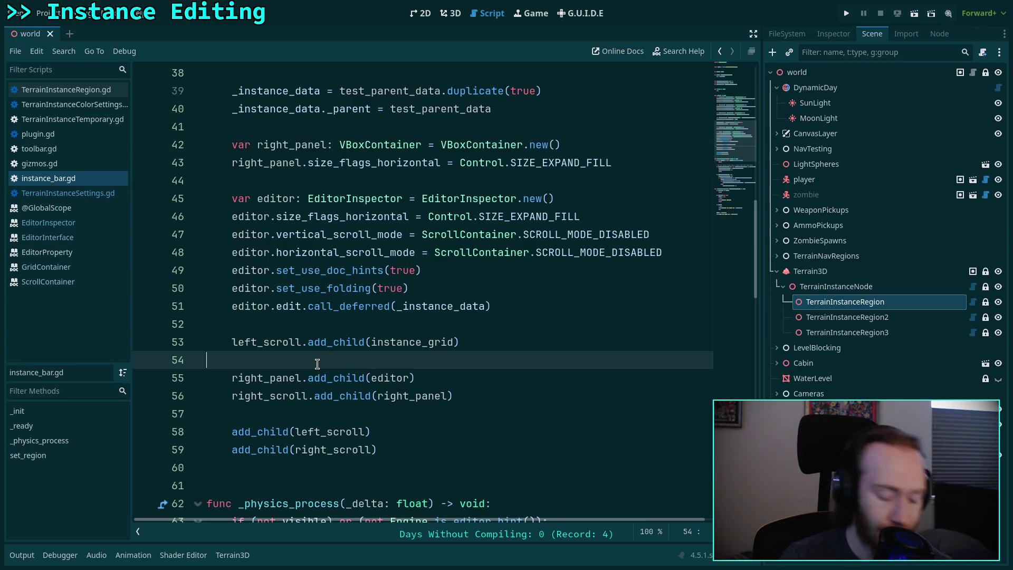
pyautogui.hotkey('ctrl', 's')
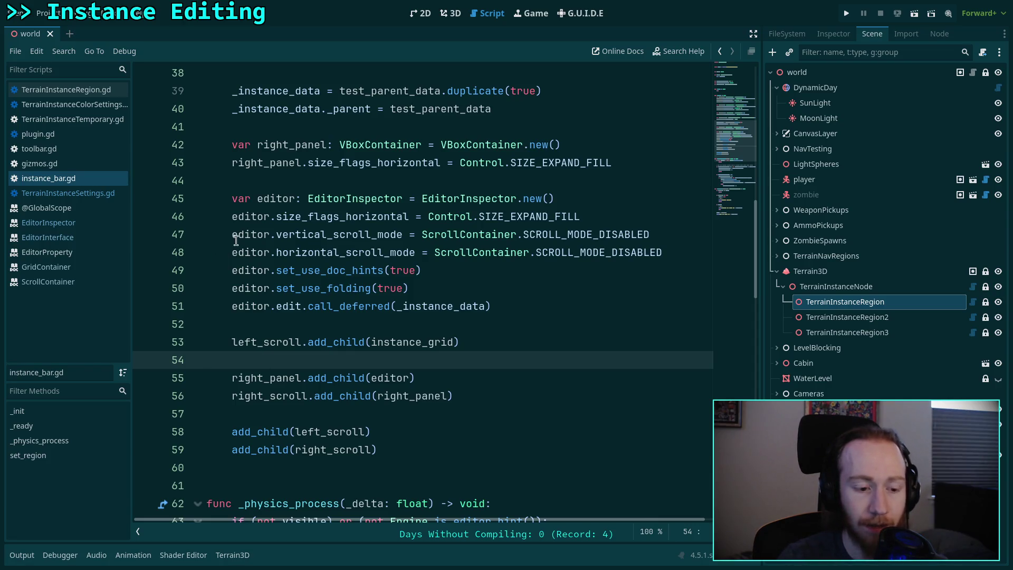
pyautogui.click(329, 323)
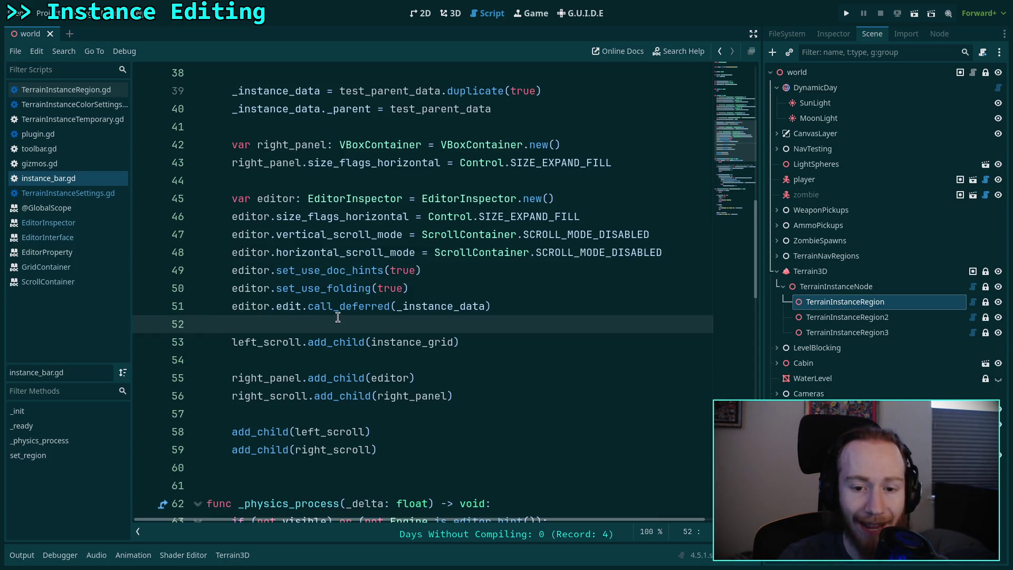
pyautogui.scroll(2, 337, 317)
pyautogui.click(346, 289)
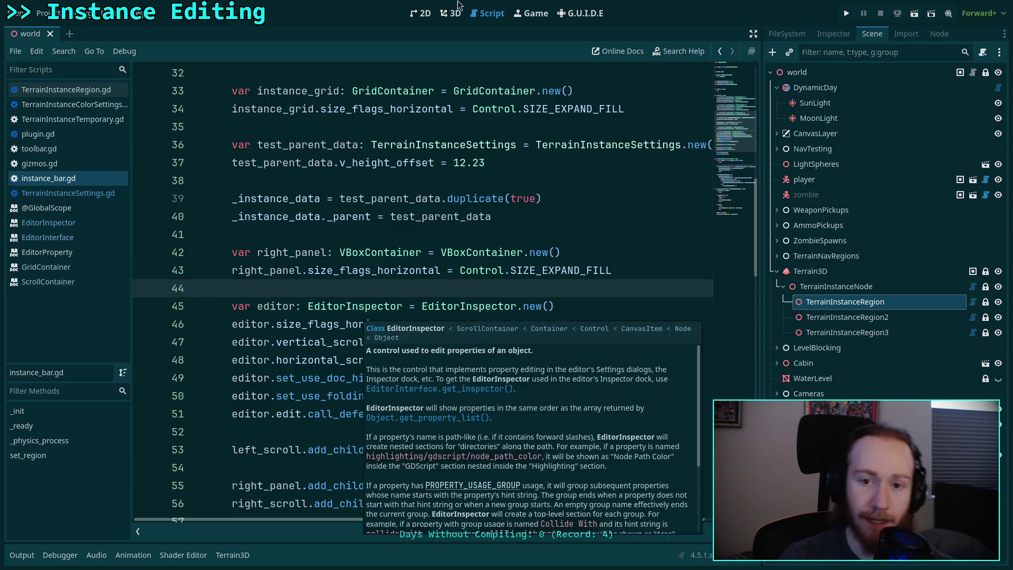
# Back in 3D, enter Height Offset -2.57 then -0.5, reverting each to the parent's 12.23.
pyautogui.hotkey('ctrl', 'F2')
pyautogui.click(454, 443)
pyautogui.click(446, 443)
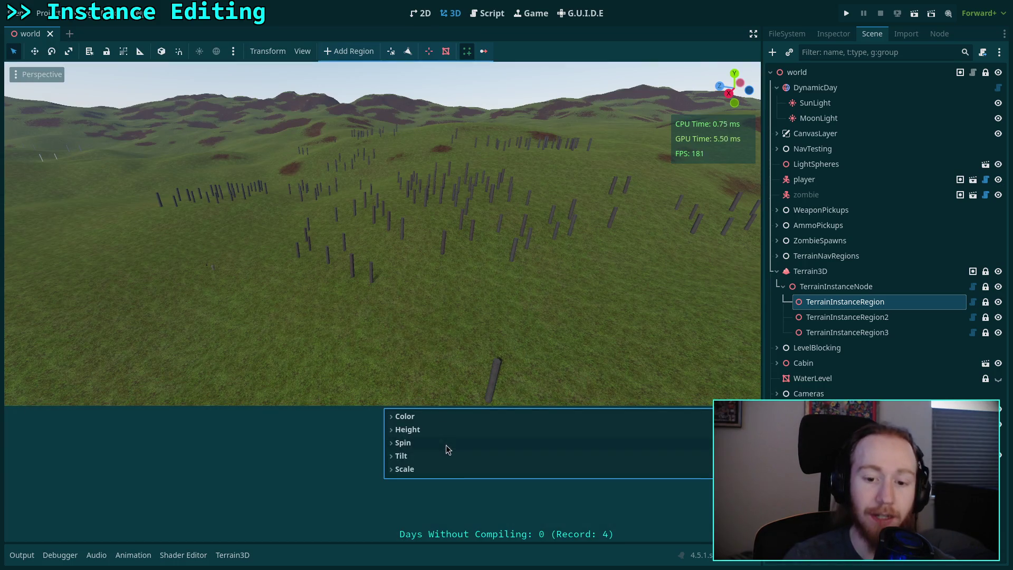
pyautogui.click(444, 429)
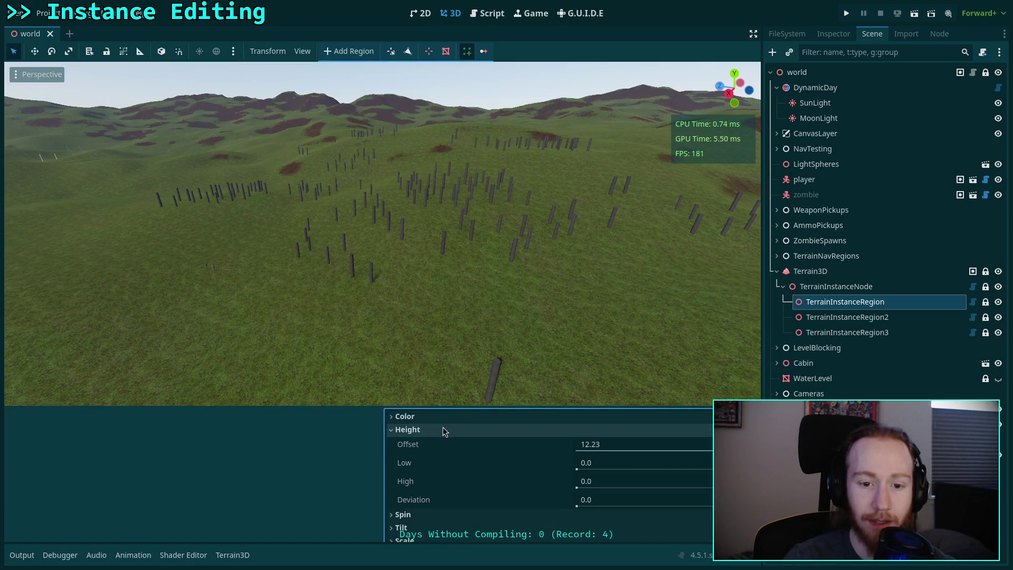
pyautogui.click(606, 444)
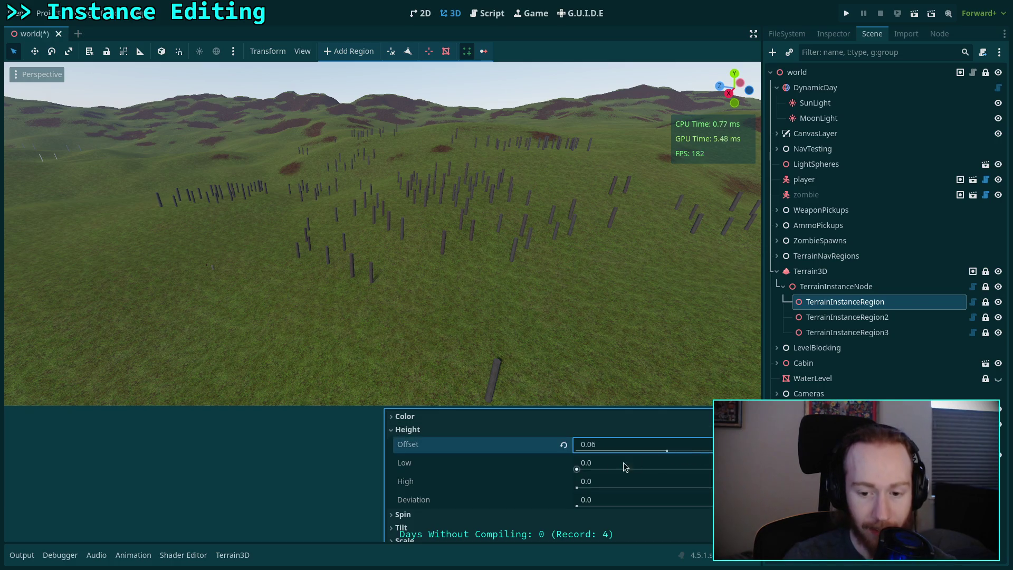
pyautogui.write('-2.57')
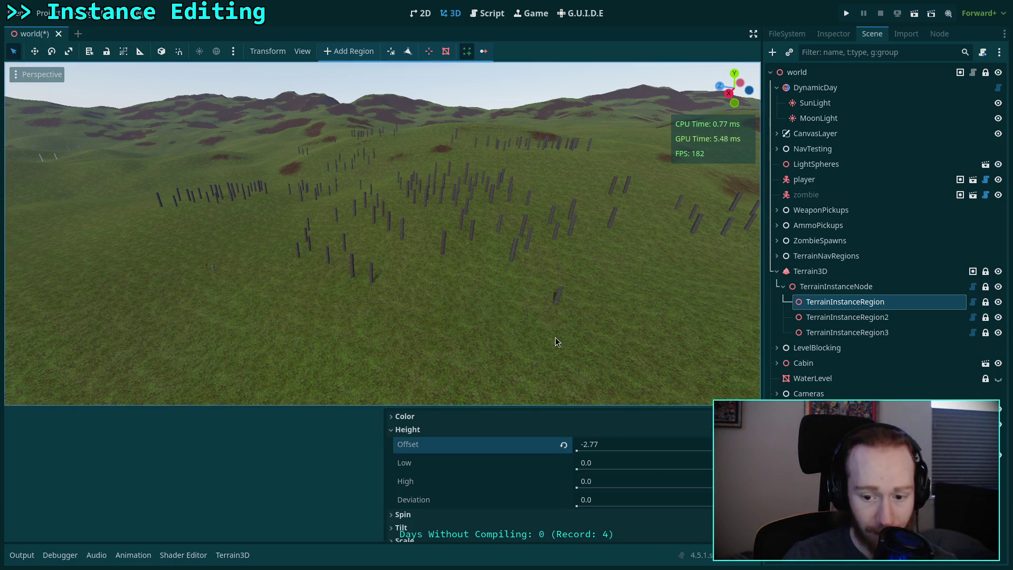
pyautogui.click(563, 445)
pyautogui.click(611, 444)
pyautogui.write('-0.5')
pyautogui.click(563, 445)
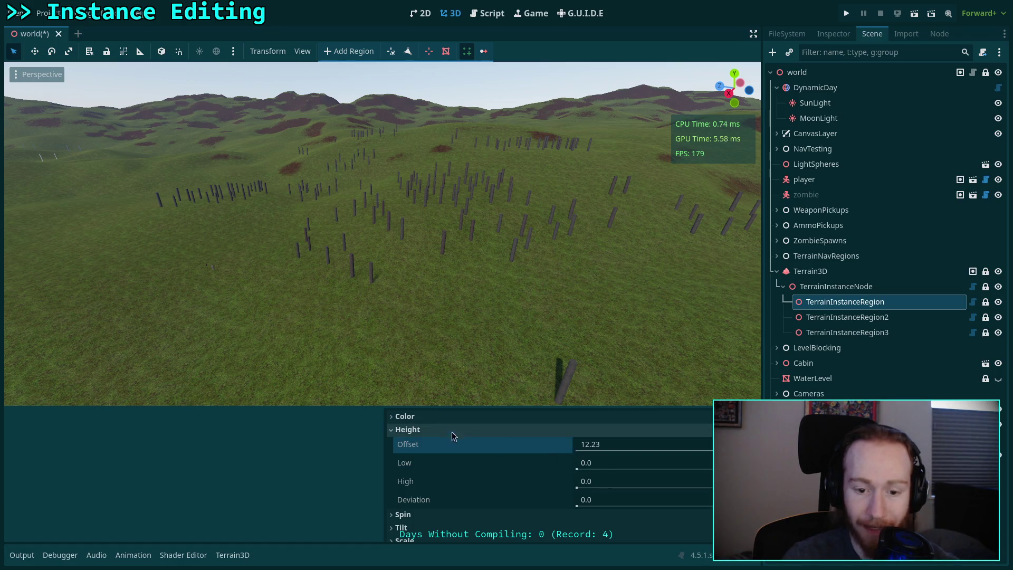
# Collapse the Height group and drag the divider down to enlarge the 3D view.
pyautogui.click(413, 429)
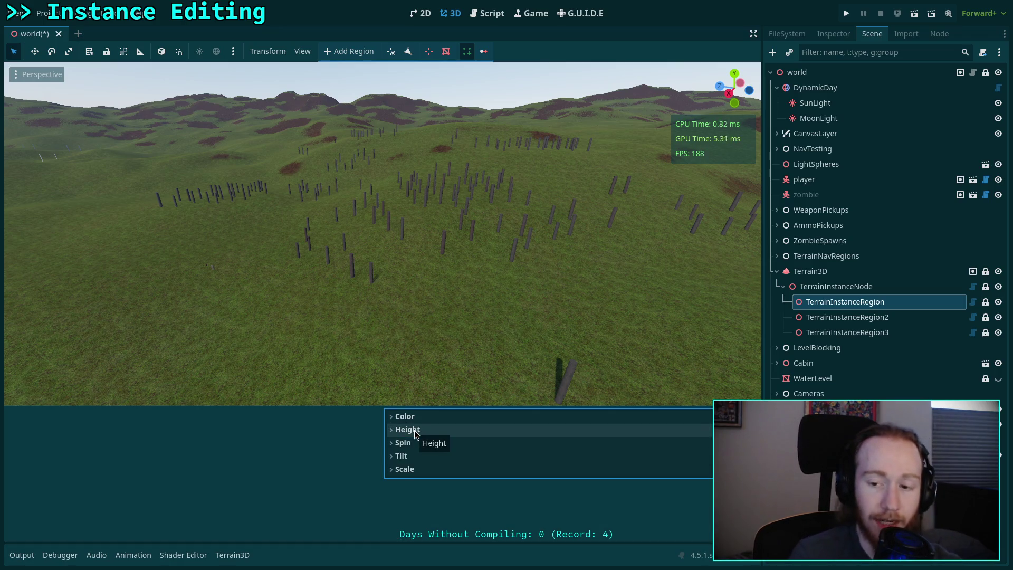
pyautogui.click(414, 430)
pyautogui.click(436, 432)
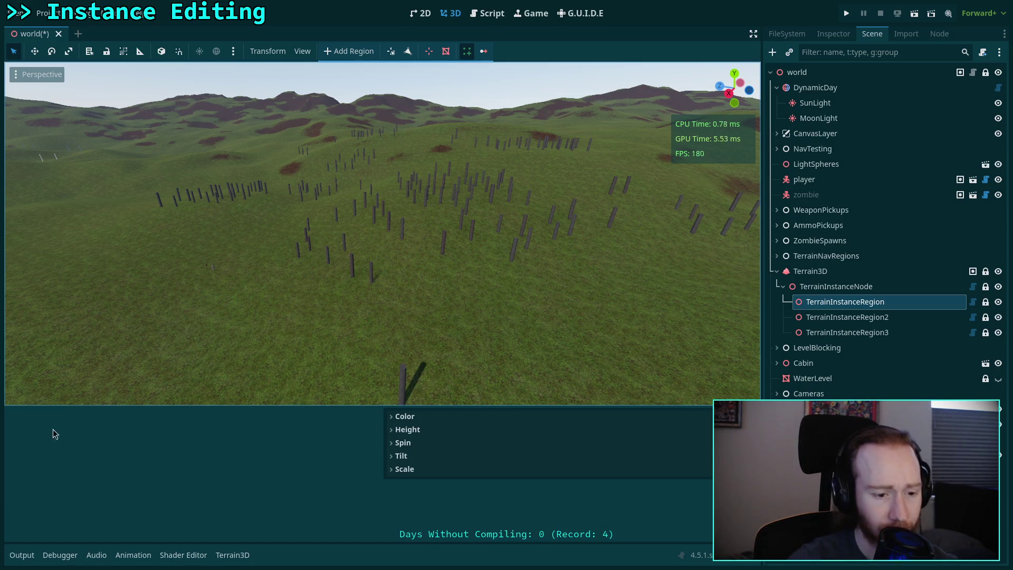
pyautogui.moveTo(74, 407); pyautogui.dragTo(32, 431)
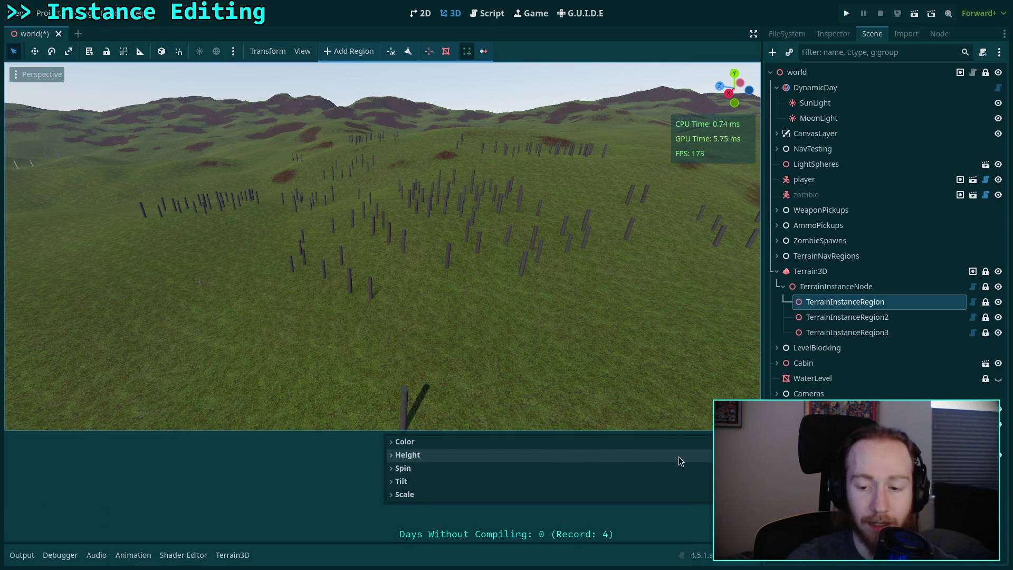
pyautogui.click(832, 34)
# Expand Instances elements 0 and 1 in the Inspector and drag the splitter left to widen it.
pyautogui.click(926, 210)
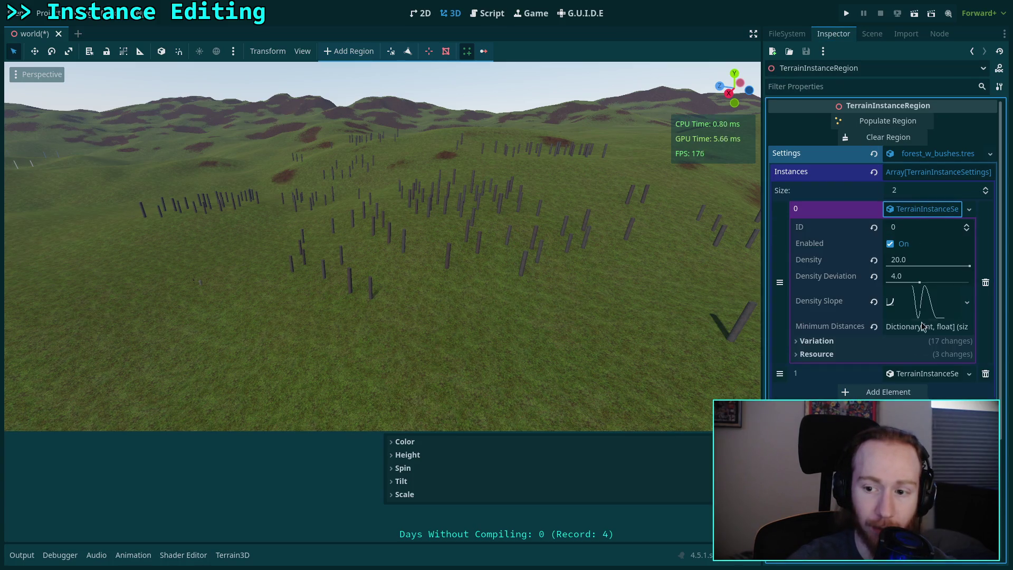
pyautogui.click(912, 375)
pyautogui.moveTo(763, 333); pyautogui.dragTo(692, 333)
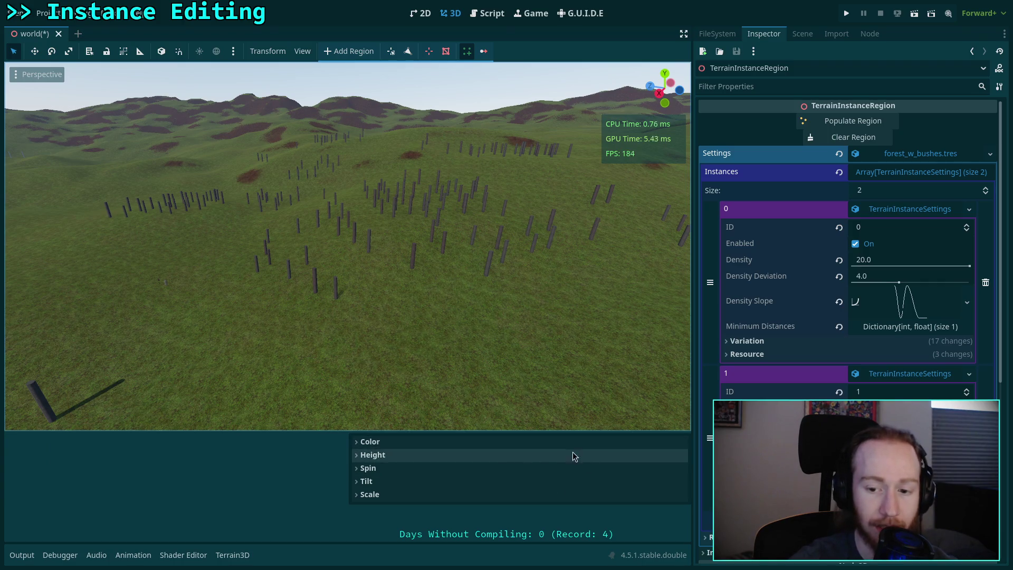
# Expand Height, drag its Offset slider to -0.61, then revert it to 12.23.
pyautogui.click(367, 481)
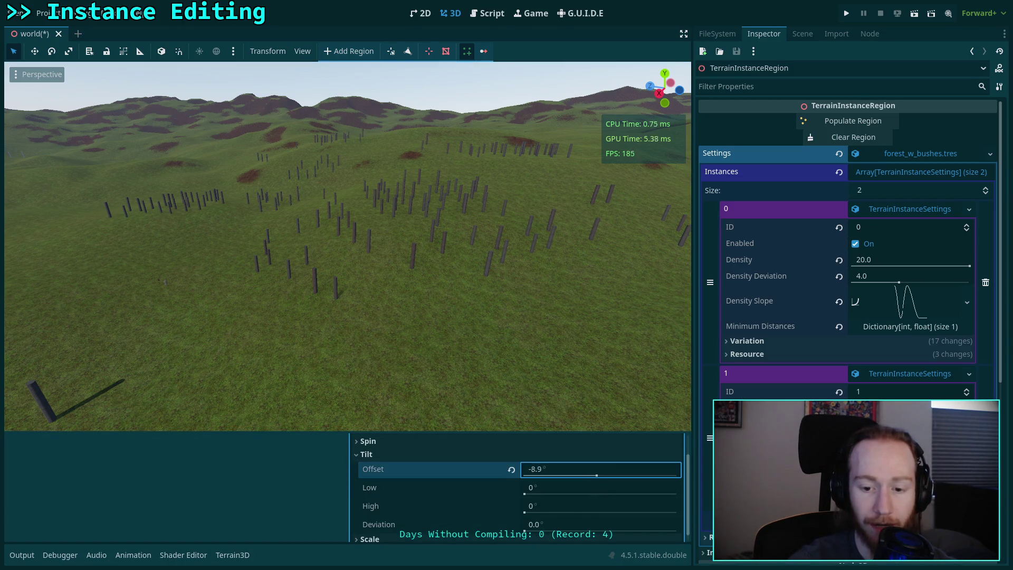
pyautogui.click(413, 455)
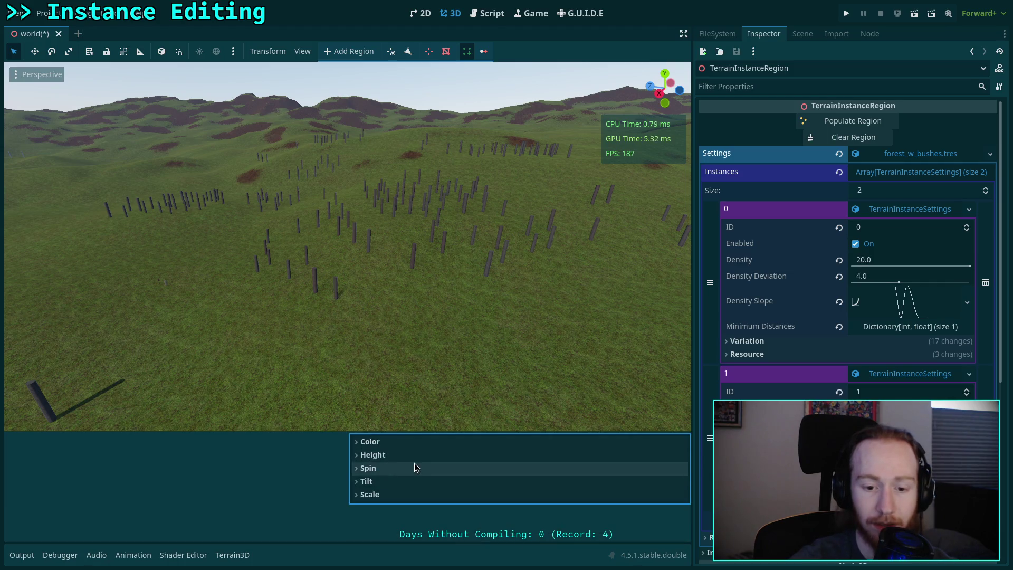
pyautogui.click(371, 454)
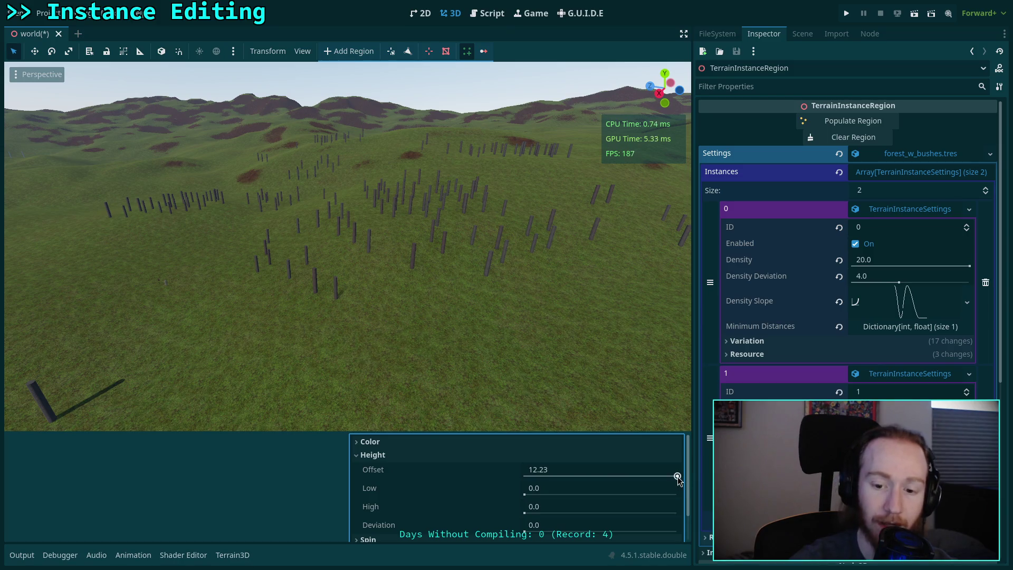
pyautogui.moveTo(678, 476); pyautogui.dragTo(554, 476)
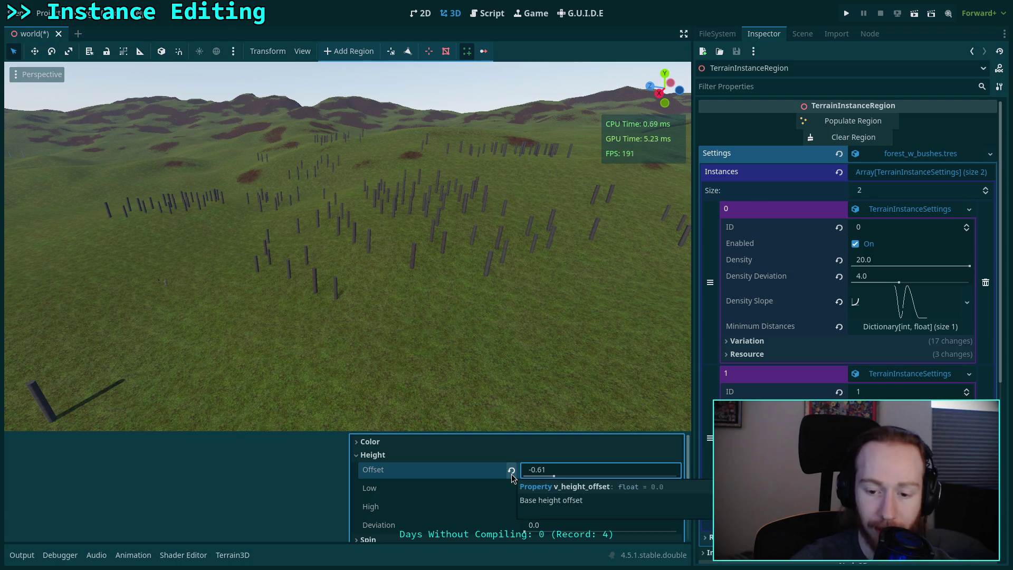
pyautogui.click(511, 473)
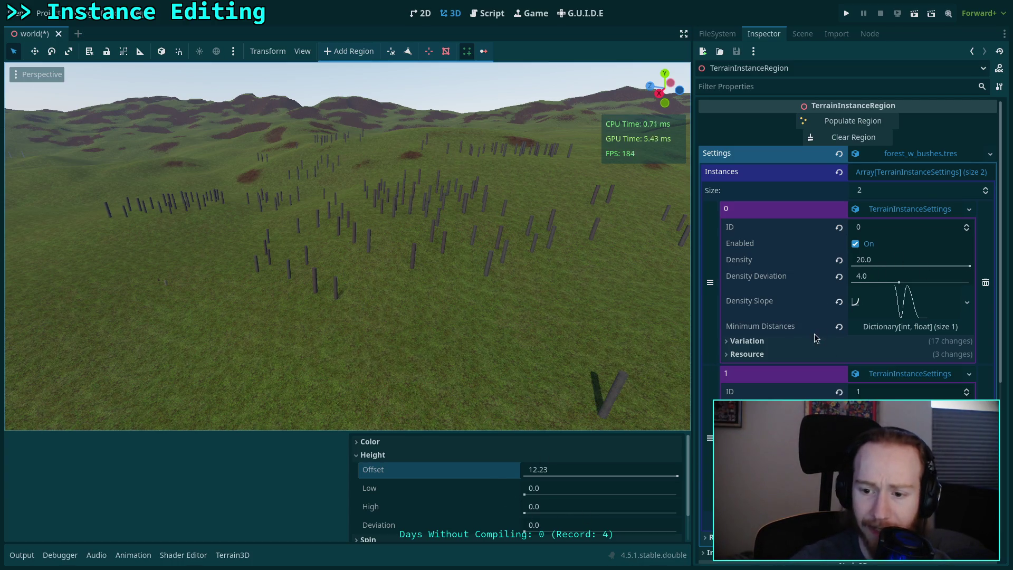
# Expand element 0's Variation, Color, Height and Colors array, collapse them again, and show the Output log.
pyautogui.click(794, 341)
pyautogui.click(797, 354)
pyautogui.click(826, 386)
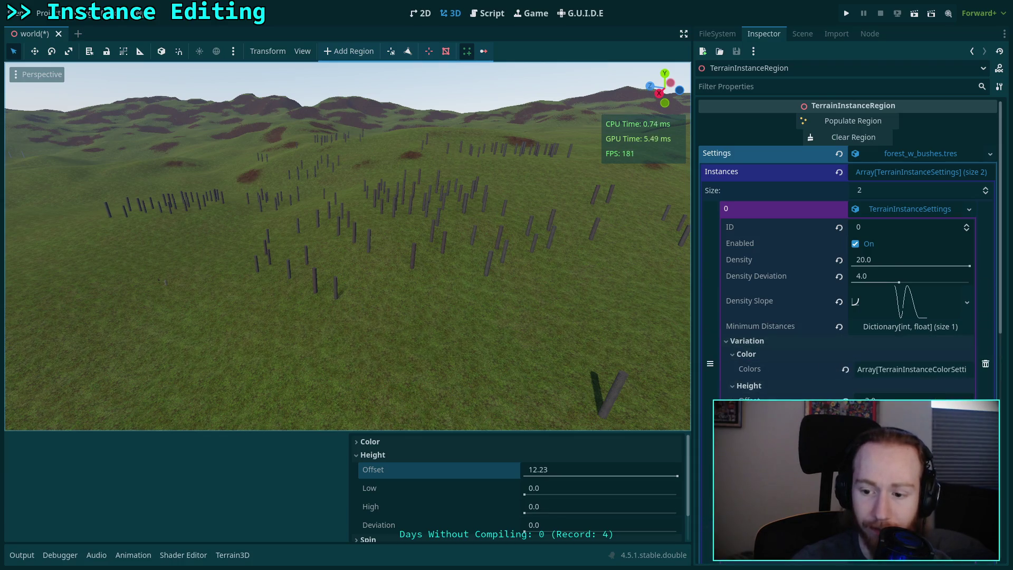
pyautogui.click(909, 370)
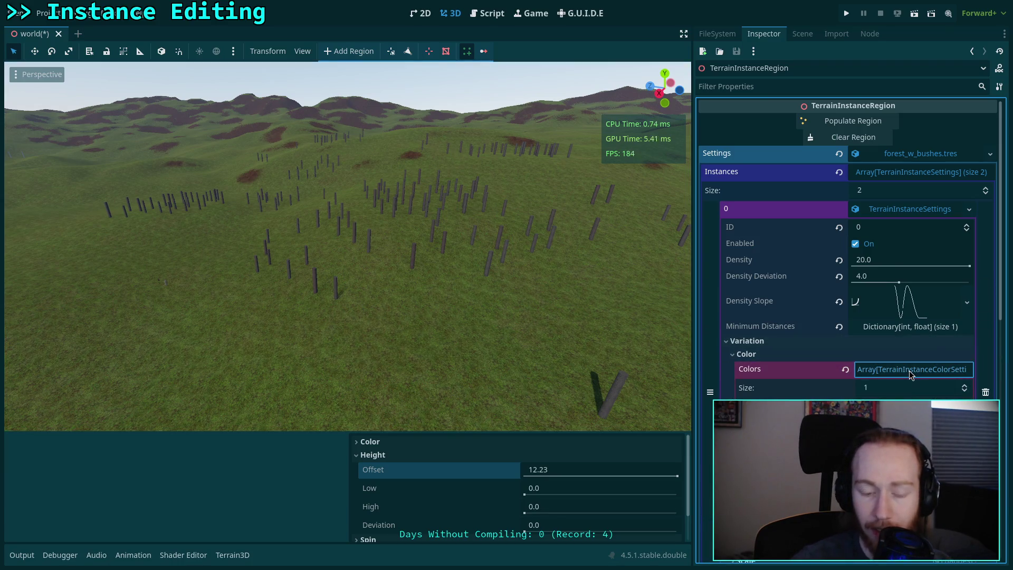
pyautogui.click(909, 370)
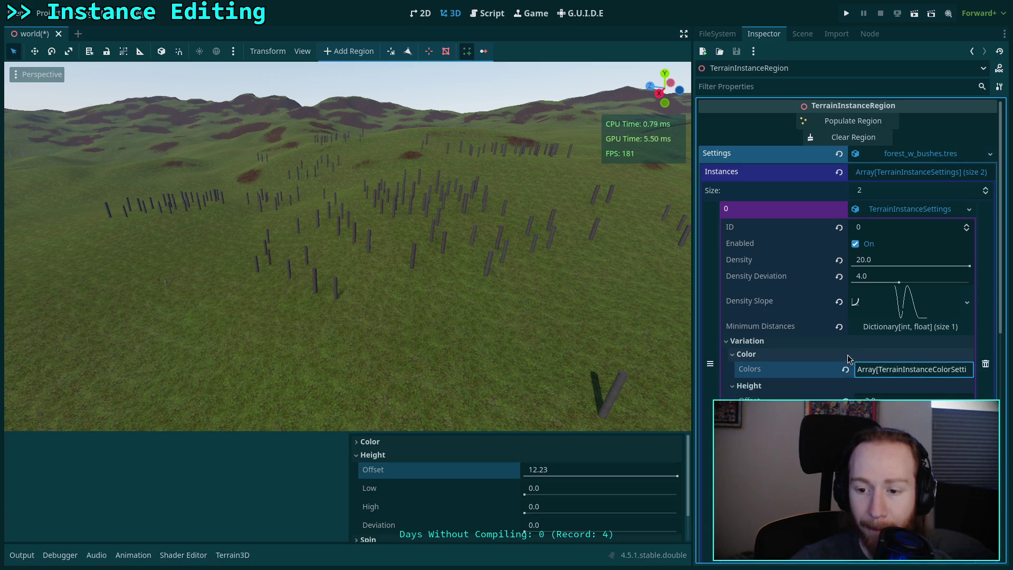
pyautogui.click(846, 357)
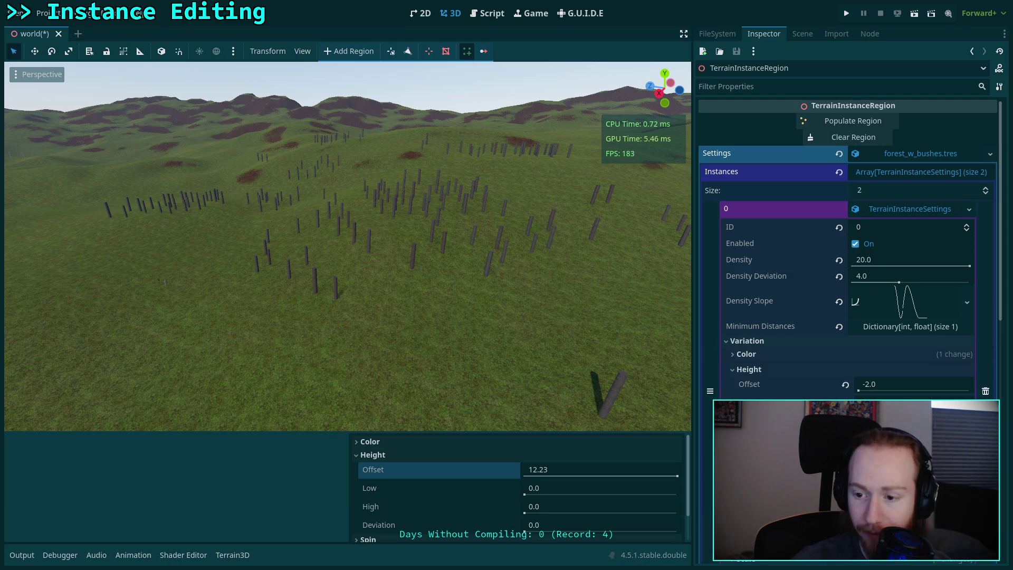
pyautogui.click(749, 370)
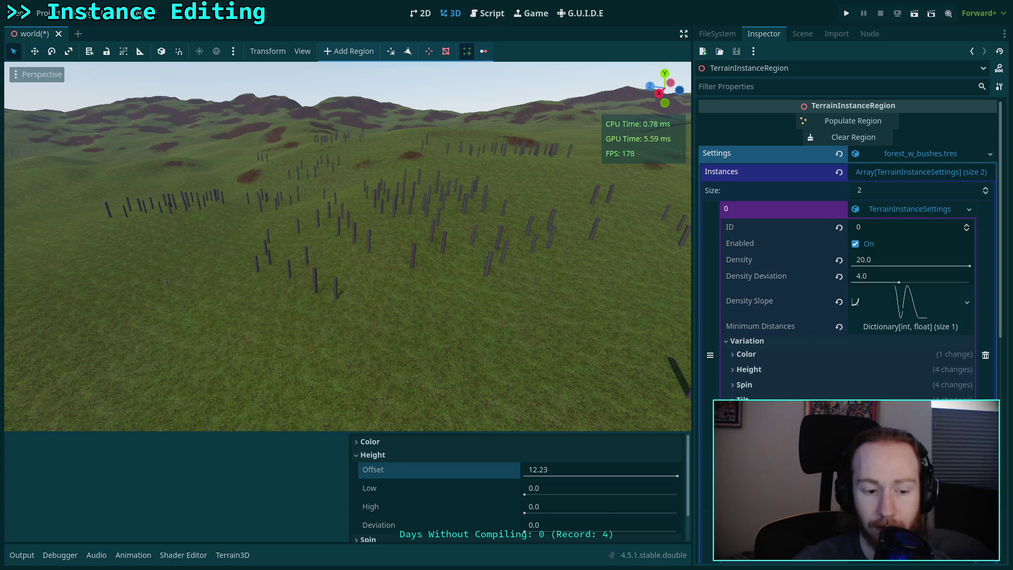
pyautogui.click(22, 555)
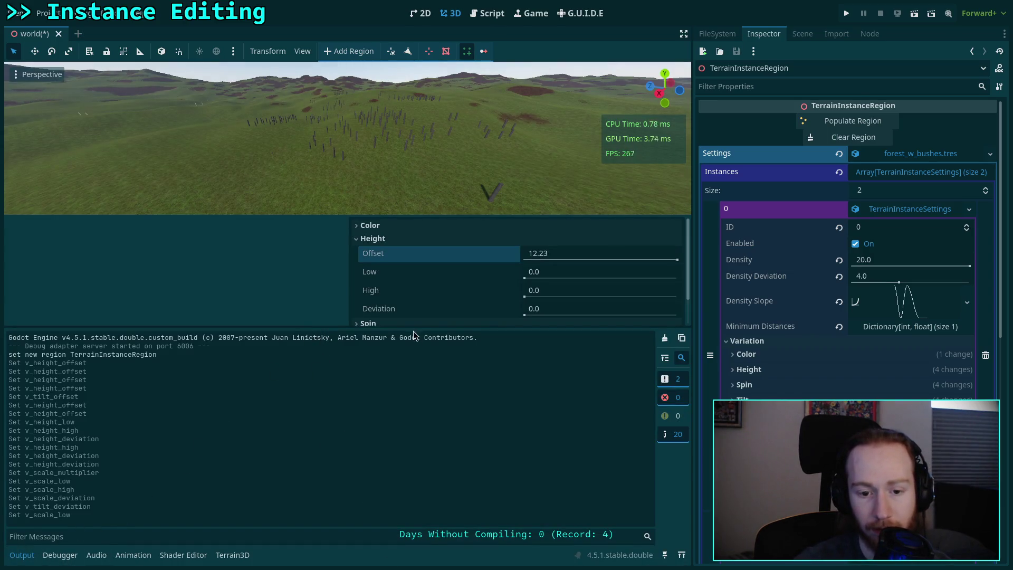
pyautogui.moveTo(421, 327); pyautogui.dragTo(422, 430)
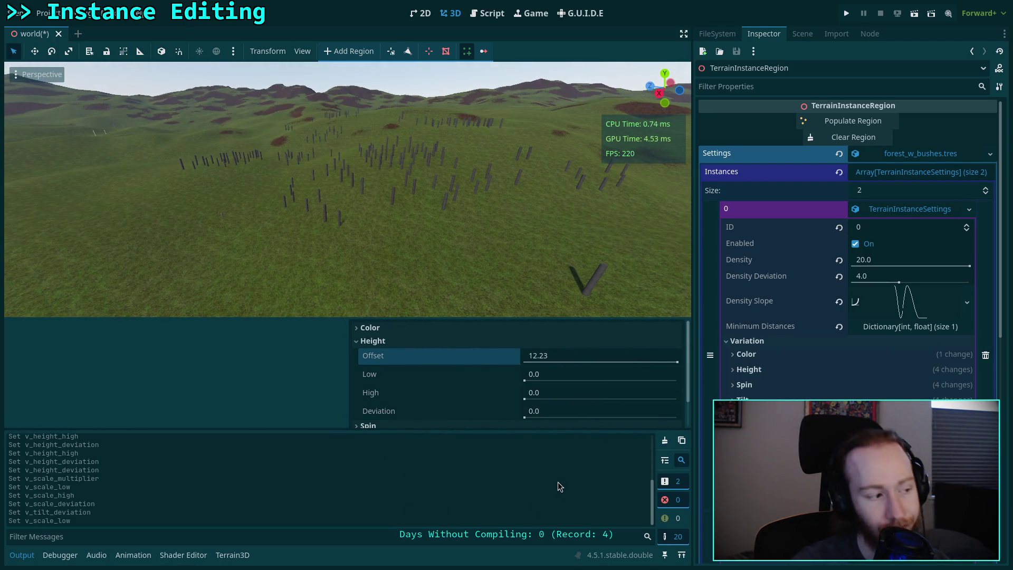
pyautogui.click(232, 555)
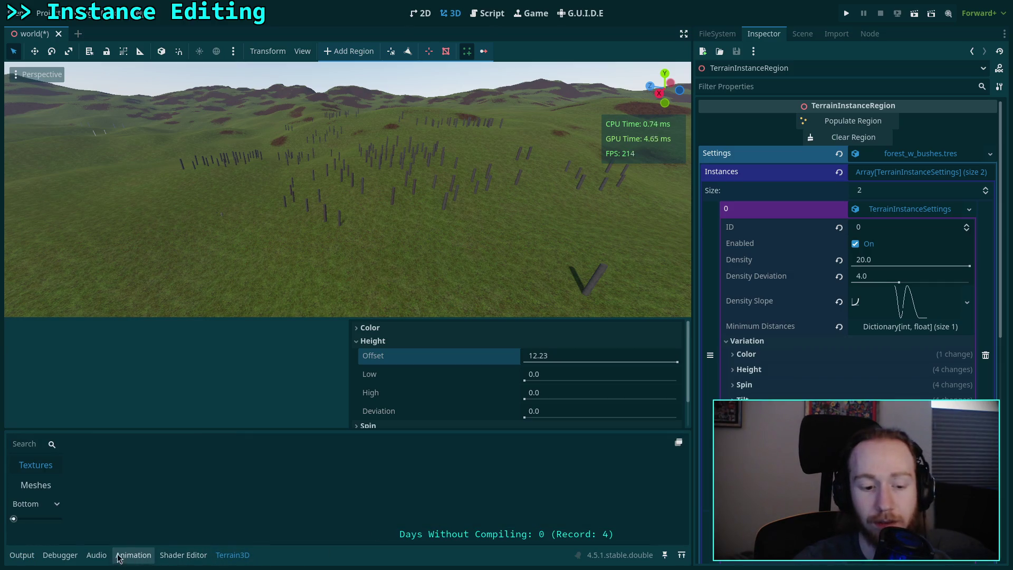
pyautogui.click(21, 555)
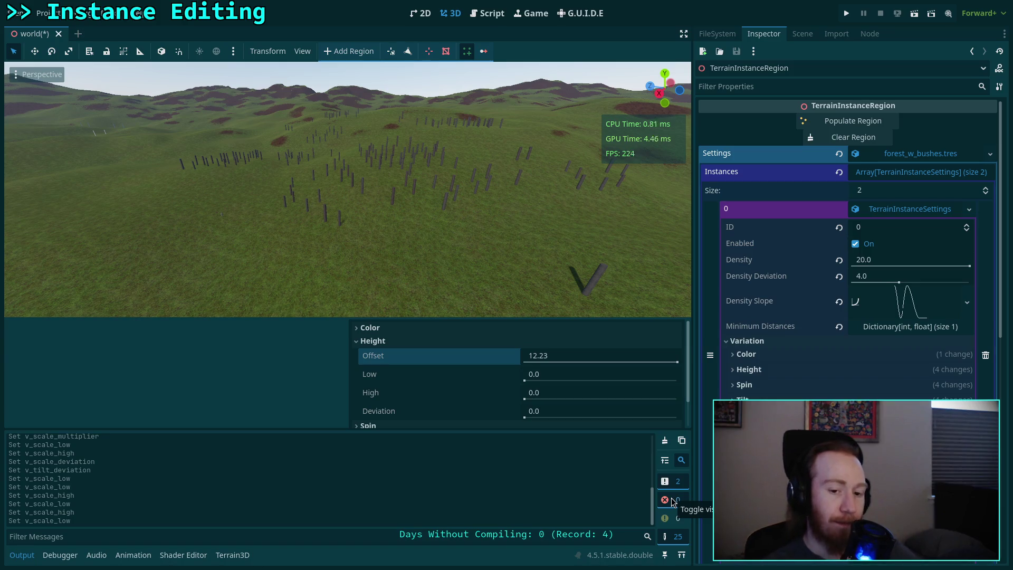
# Browse the plugin scripts and scroll TerrainInstanceSettings.gd to its _property_can_revert function.
pyautogui.click(487, 13)
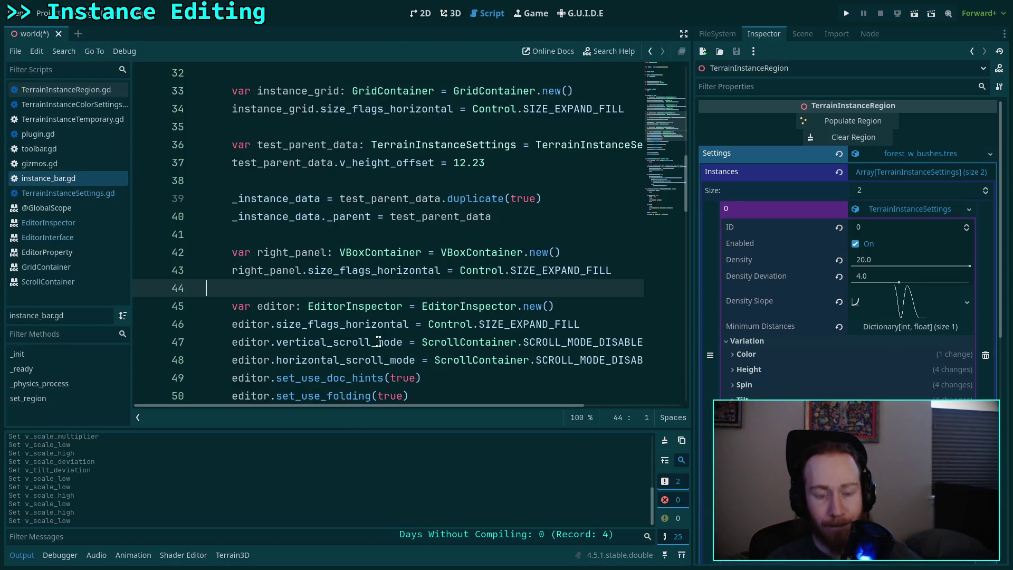
pyautogui.click(78, 119)
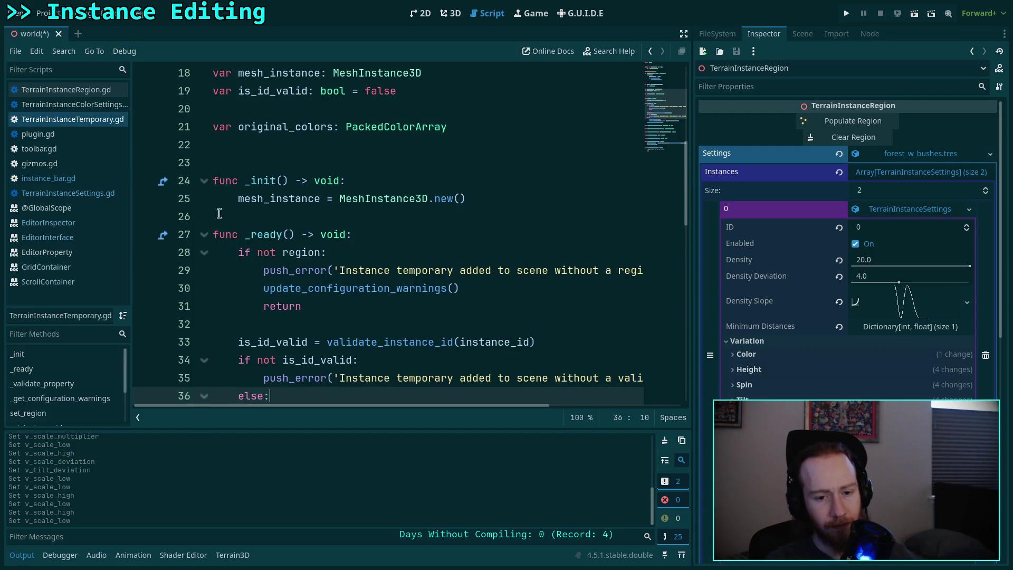
pyautogui.click(69, 104)
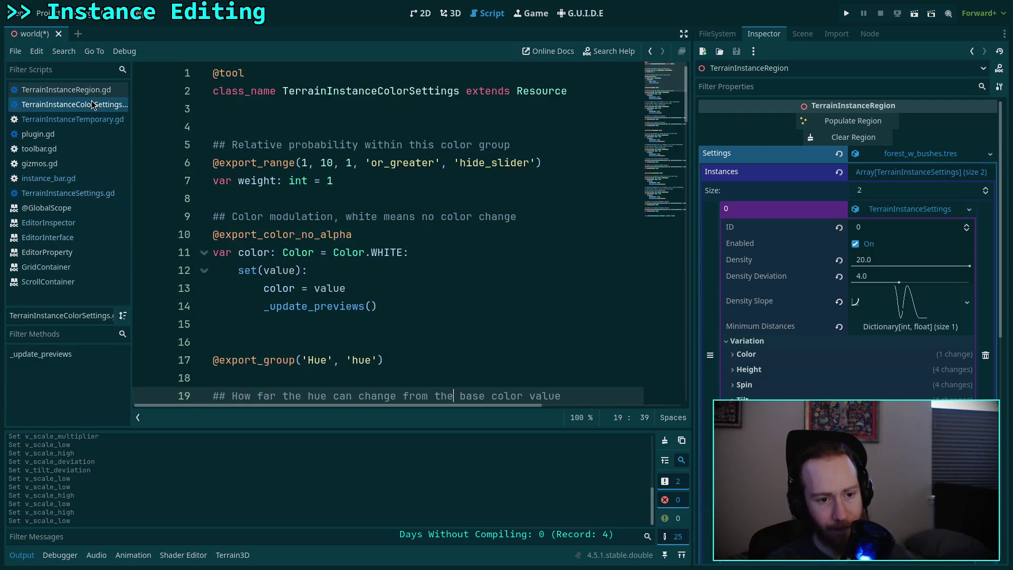
pyautogui.click(56, 193)
pyautogui.scroll(-5, 384, 315)
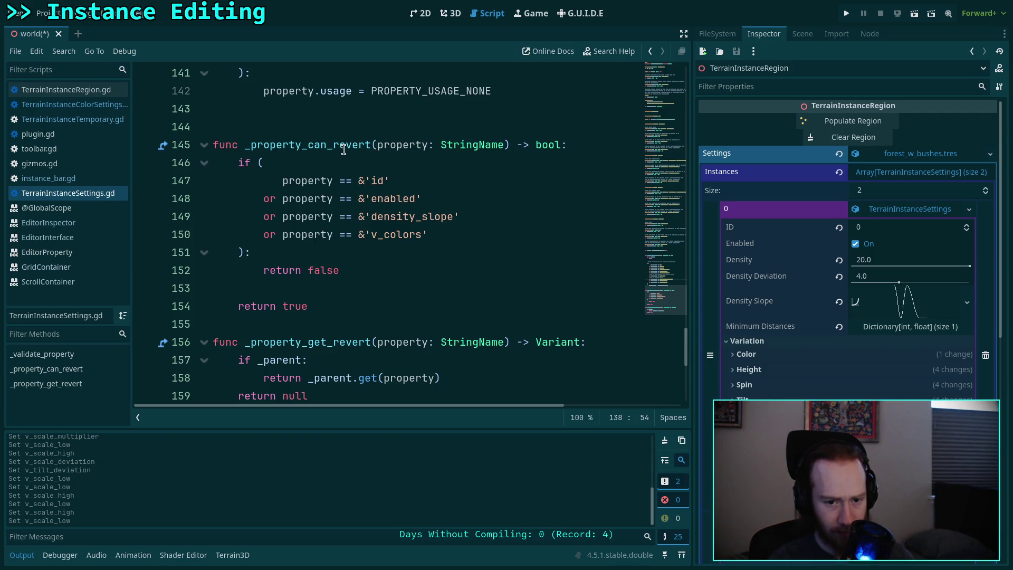
pyautogui.moveTo(343, 149)
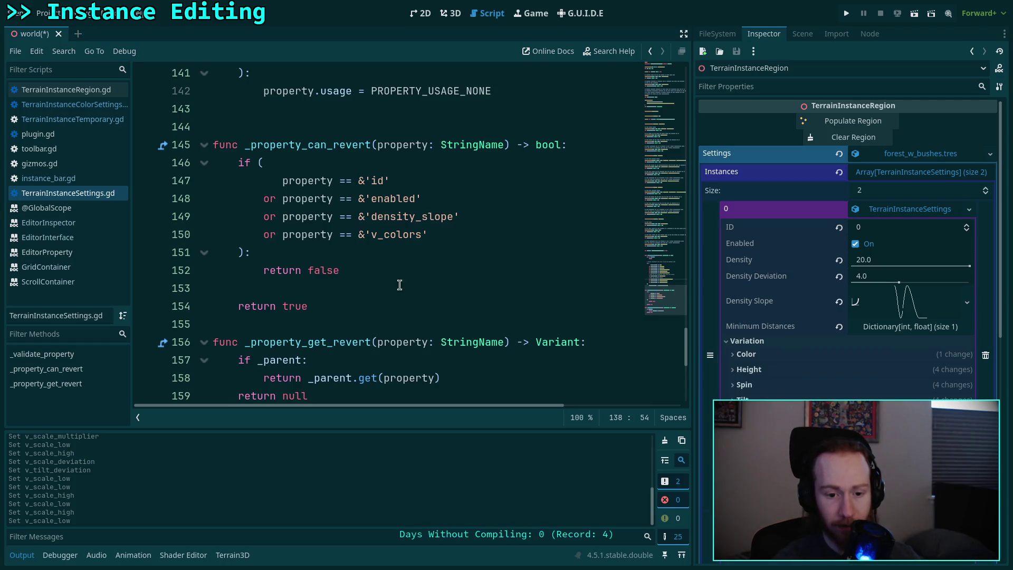
pyautogui.scroll(-1, 403, 287)
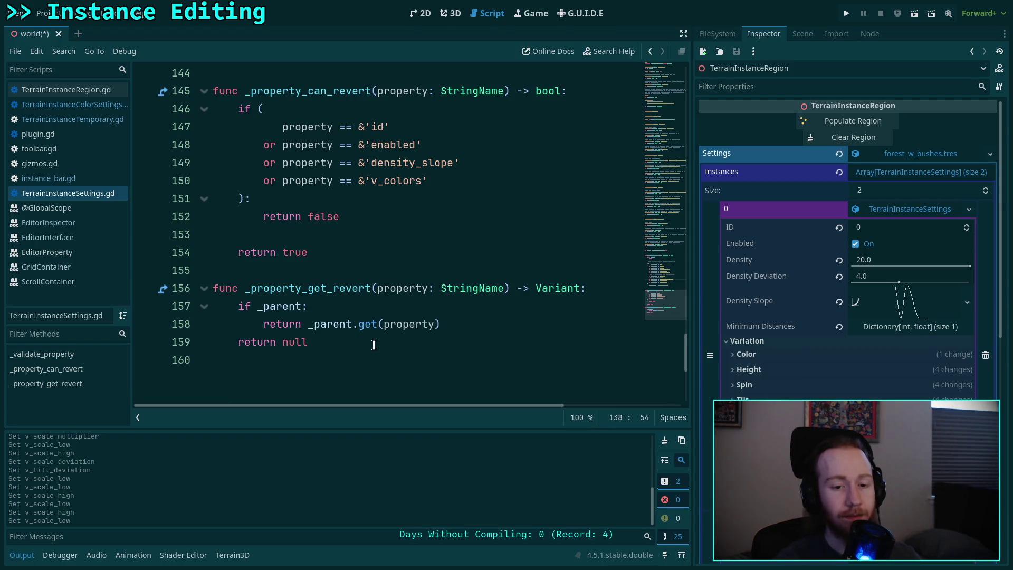
pyautogui.scroll(2, 373, 344)
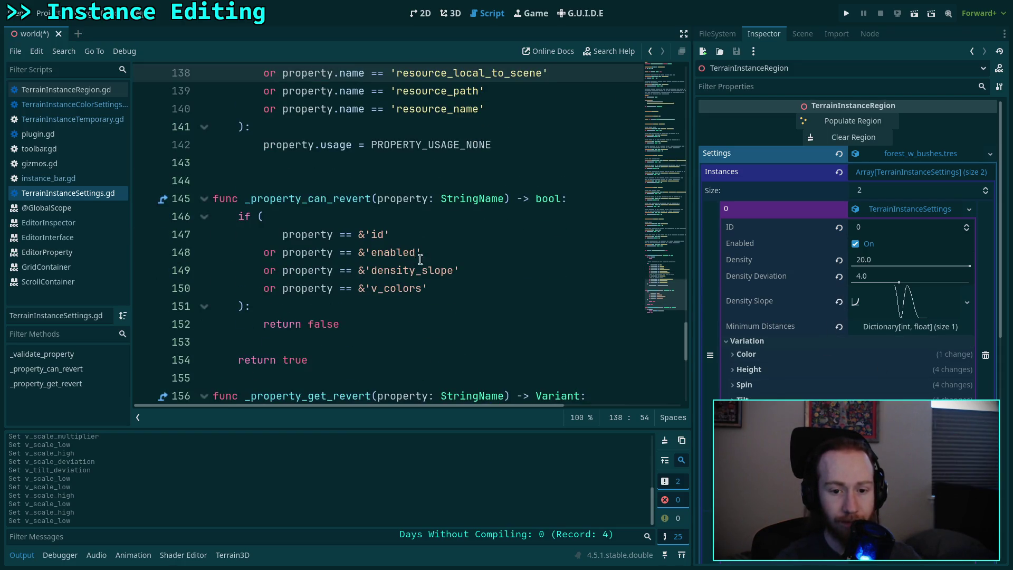
# Revert Density Slope to the parent's value, inspect the emptied field, then undo the revert.
pyautogui.click(838, 302)
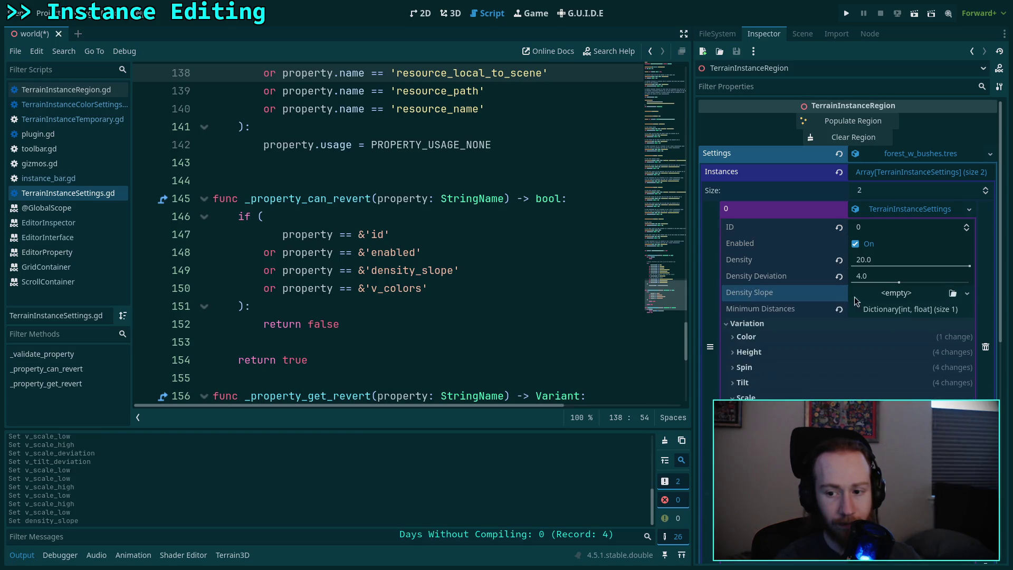
pyautogui.click(890, 293)
pyautogui.click(783, 295)
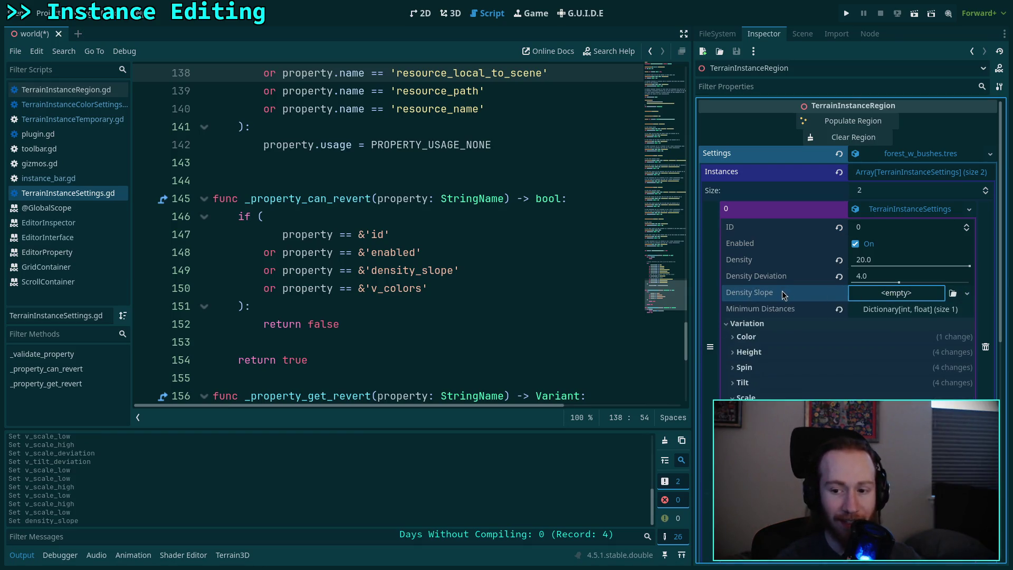
pyautogui.hotkey('ctrl', 'z')
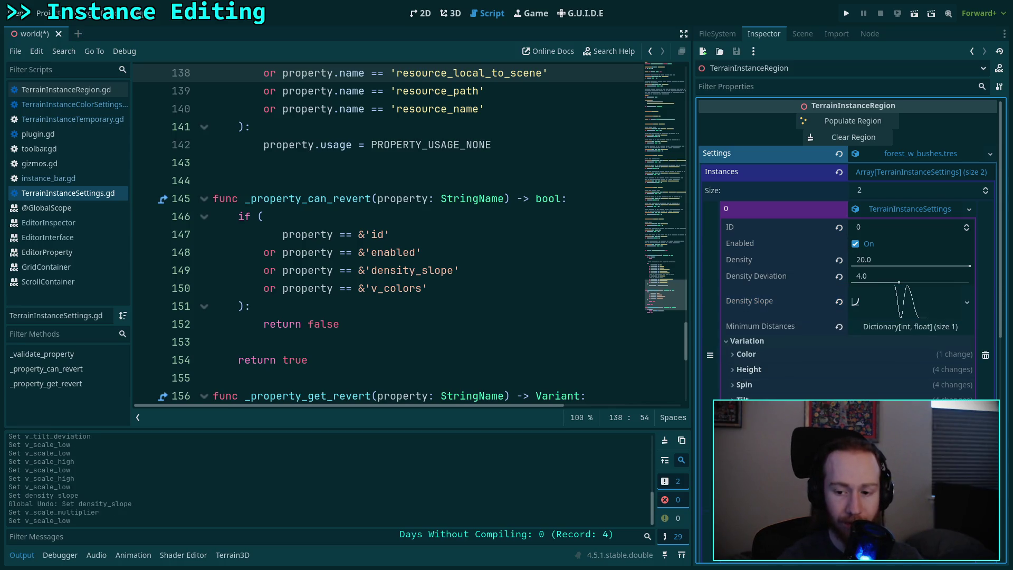
# Expand Minimum Distances and revert it to the parent's value, leaving the single entry 0 → 5.0.
pyautogui.moveTo(663, 295); pyautogui.dragTo(658, 78)
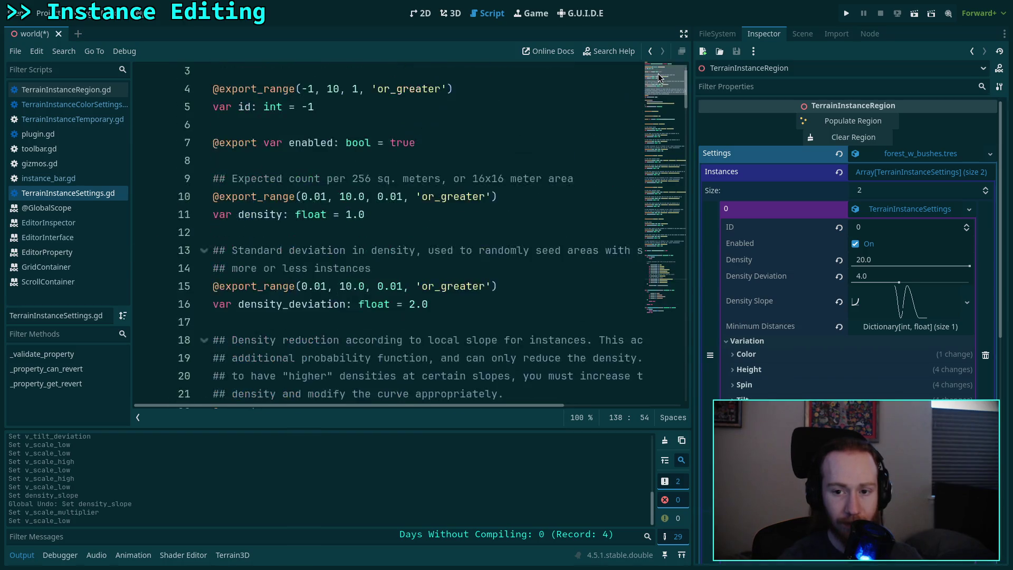
pyautogui.scroll(-4, 659, 87)
pyautogui.scroll(-11, 525, 323)
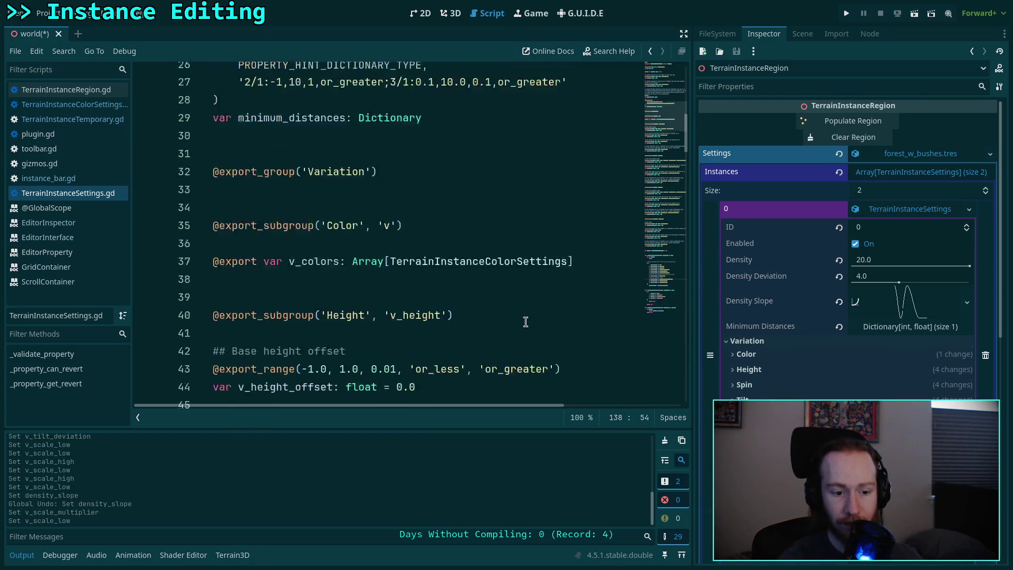
pyautogui.scroll(-20, 525, 322)
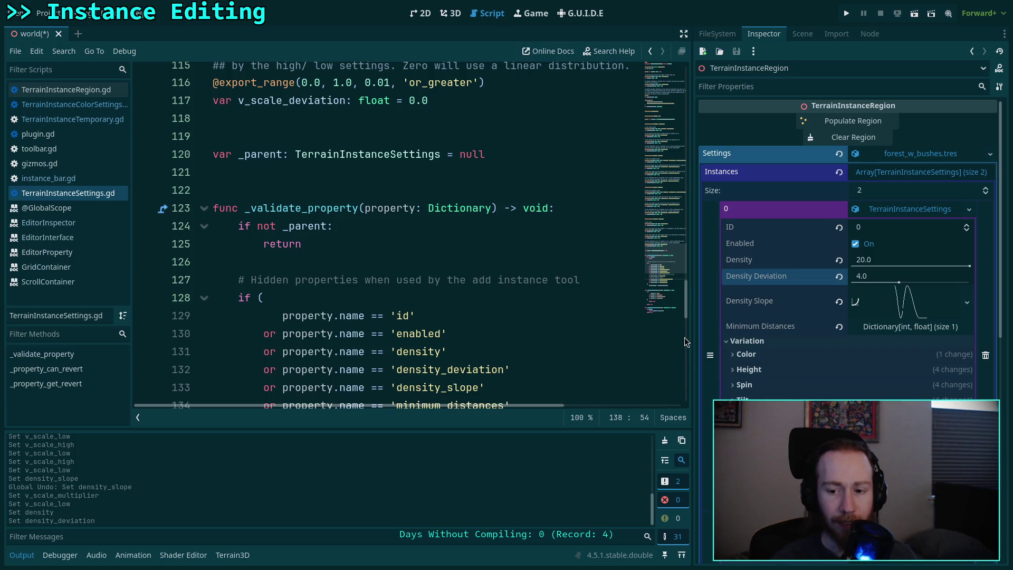
pyautogui.click(874, 329)
pyautogui.click(836, 327)
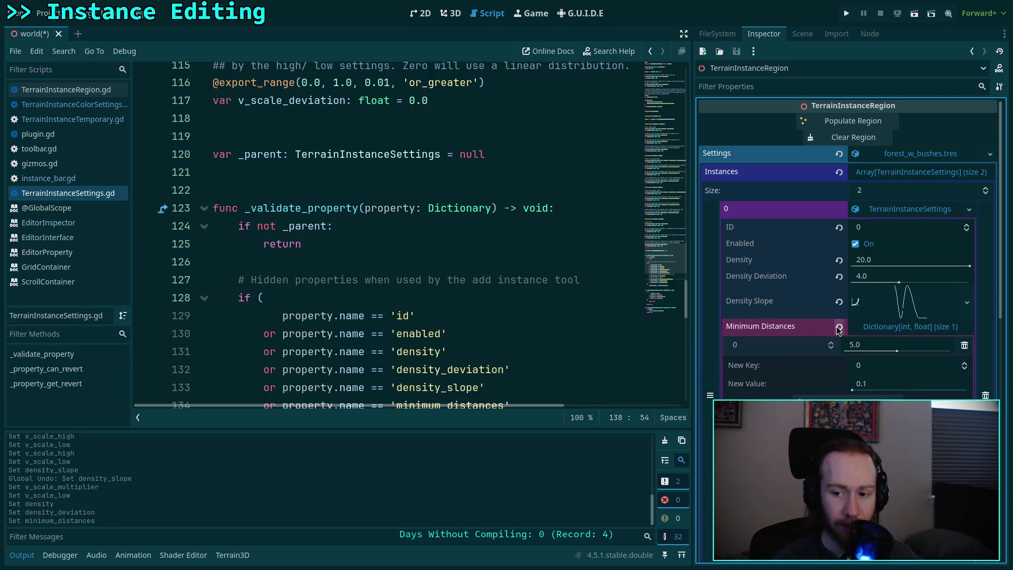
pyautogui.click(836, 328)
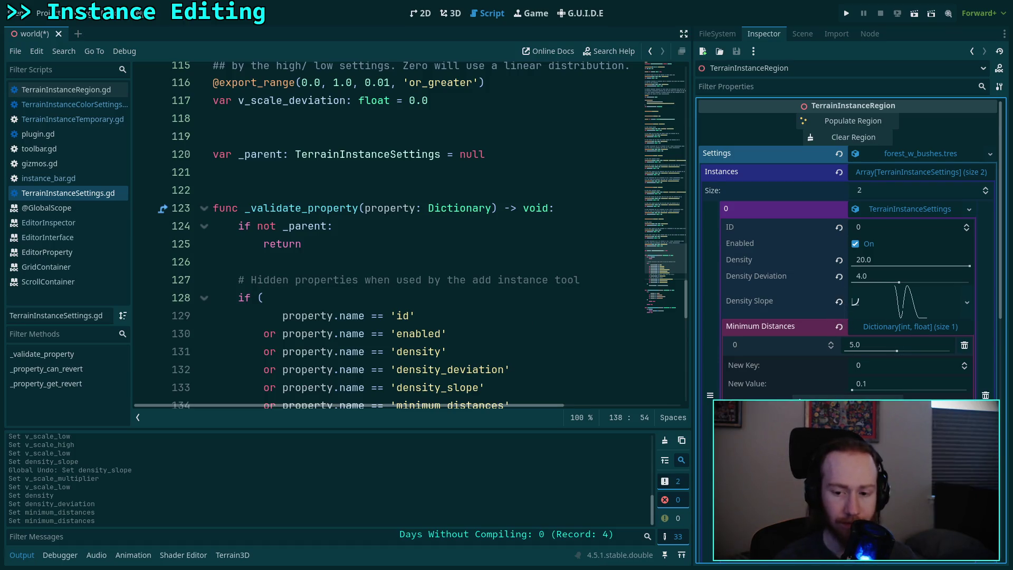
# Collapse the Scale variation settings, save the world scene, and switch to the build workspace.
pyautogui.scroll(-5, 851, 380)
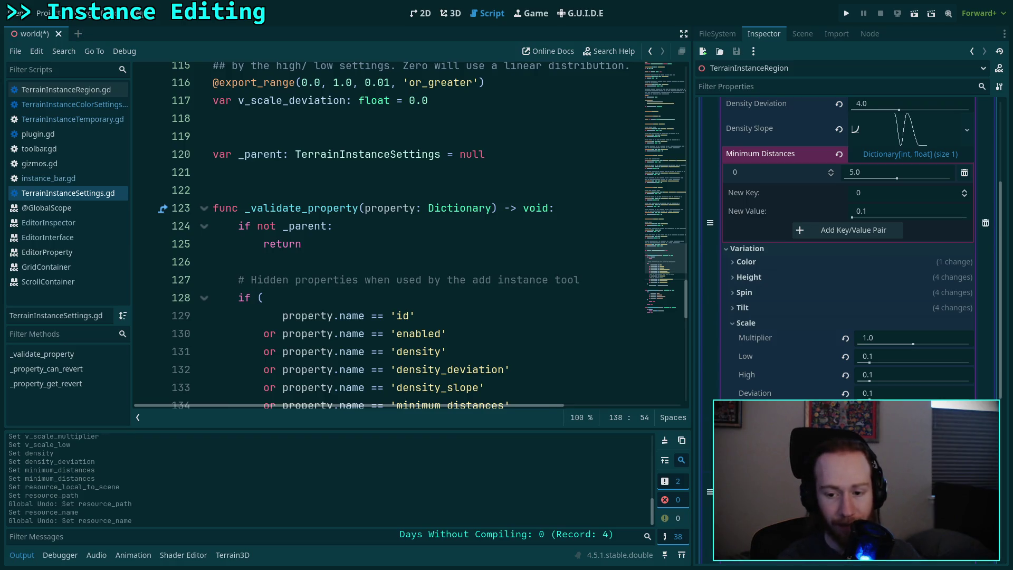
pyautogui.click(746, 323)
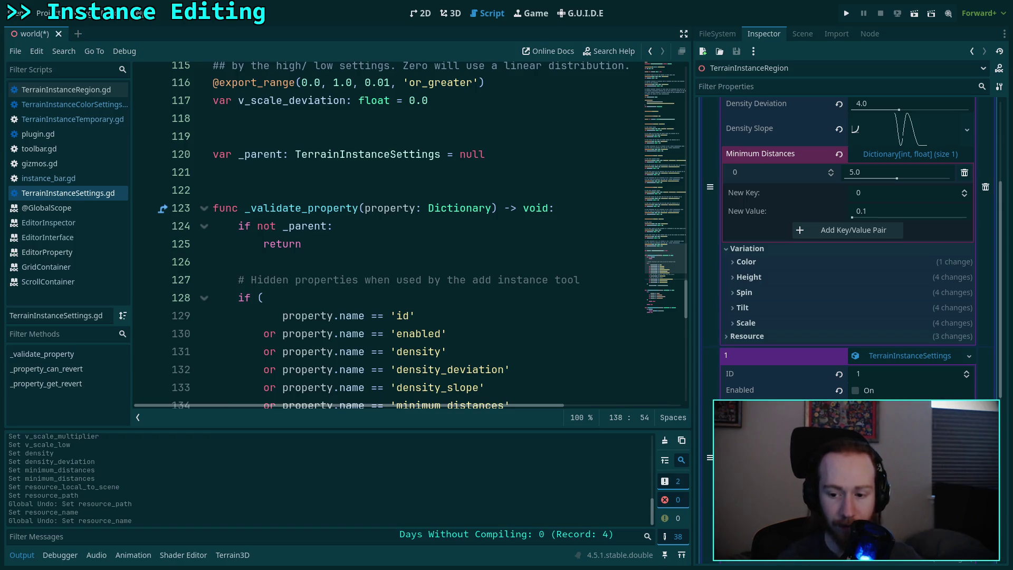
pyautogui.scroll(5, 846, 248)
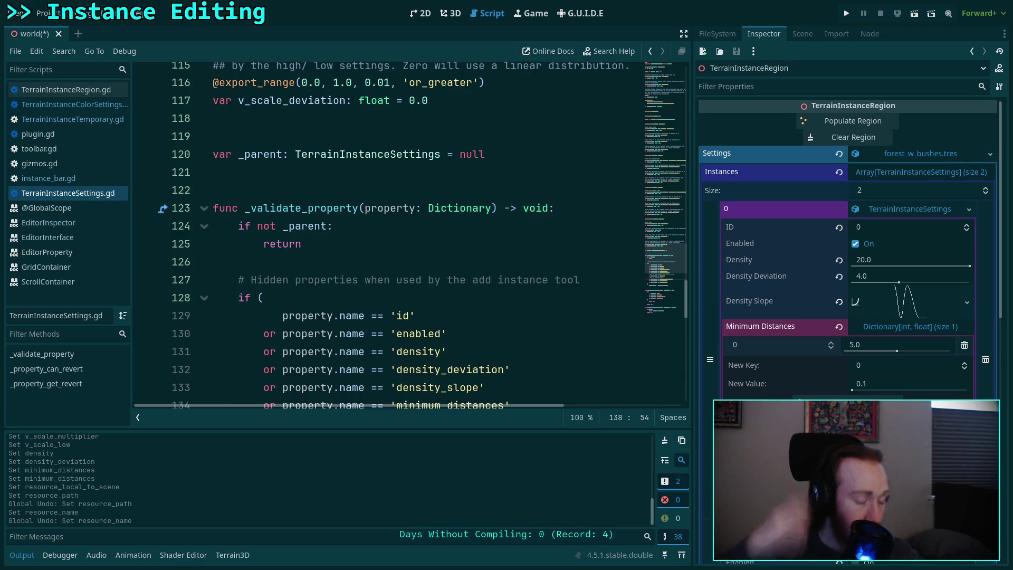
pyautogui.hotkey('ctrl', 's')
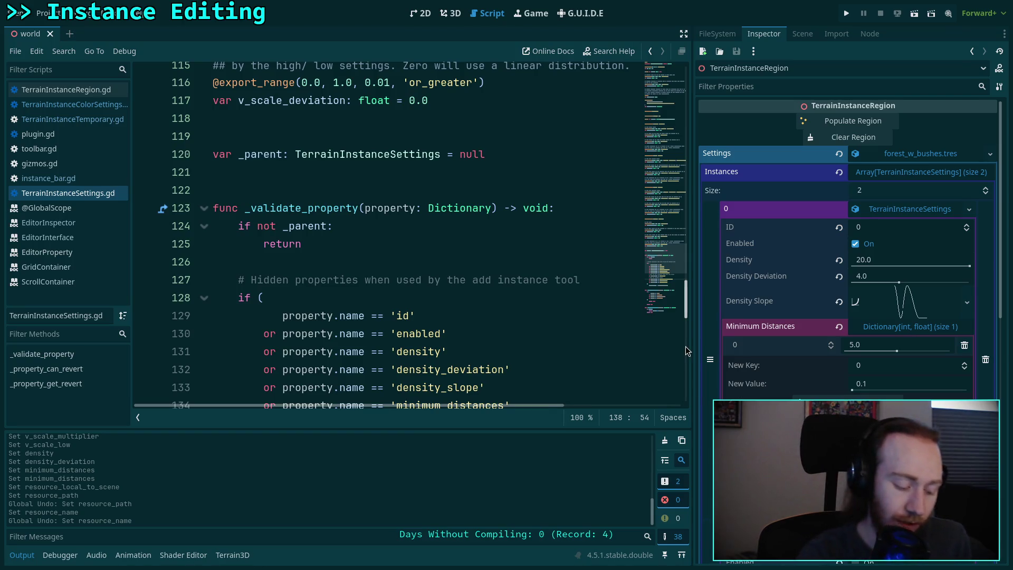
pyautogui.press('super+3')
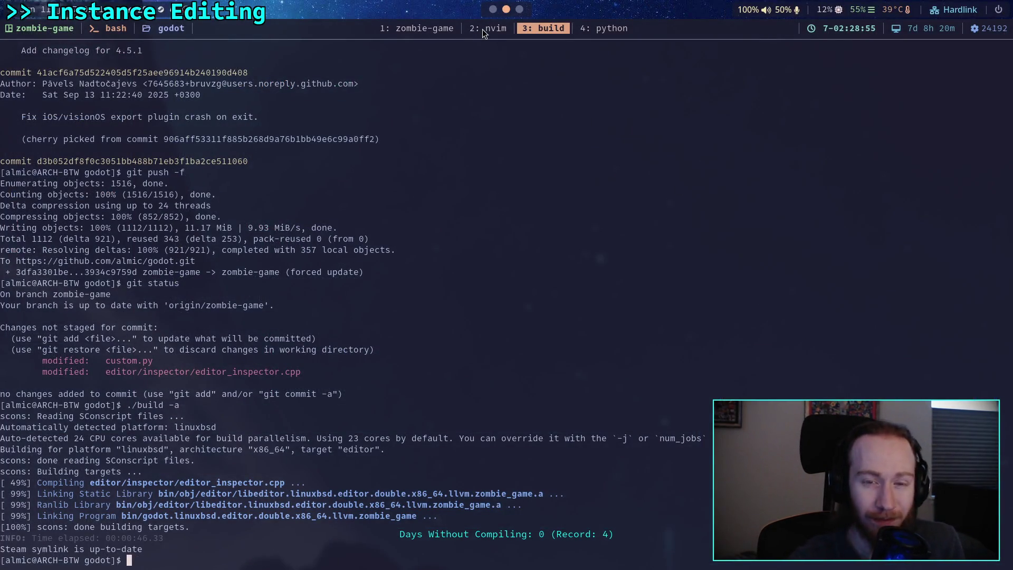
# In the zombie-game repository shell, run git status to list the changed files.
pyautogui.click(482, 29)
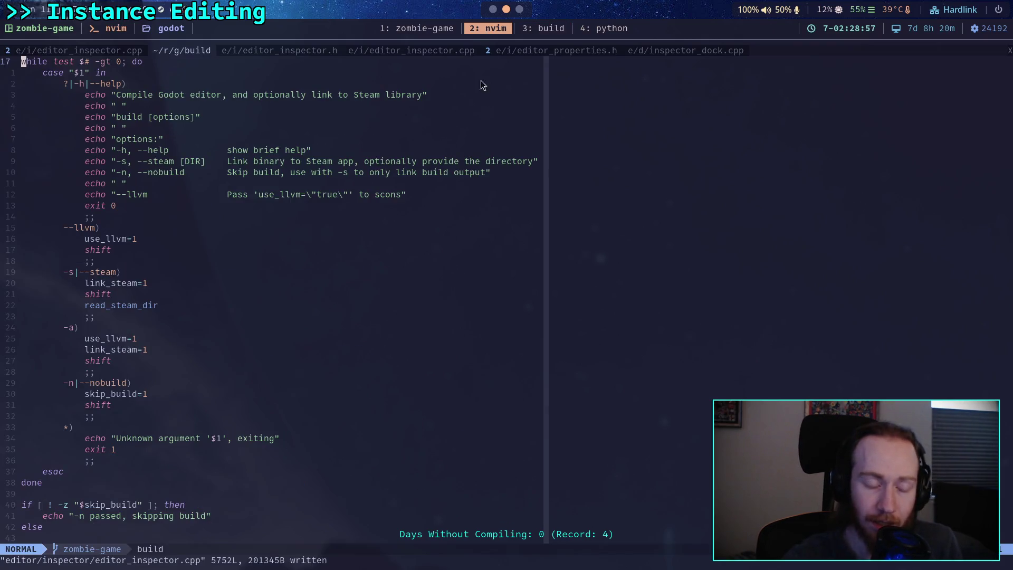
pyautogui.click(410, 30)
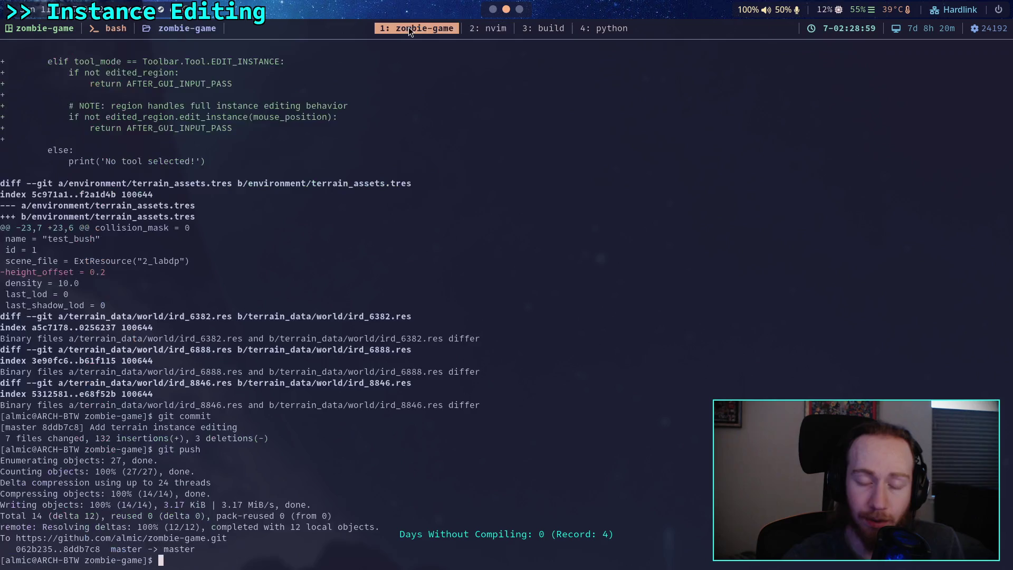
pyautogui.write('git status')
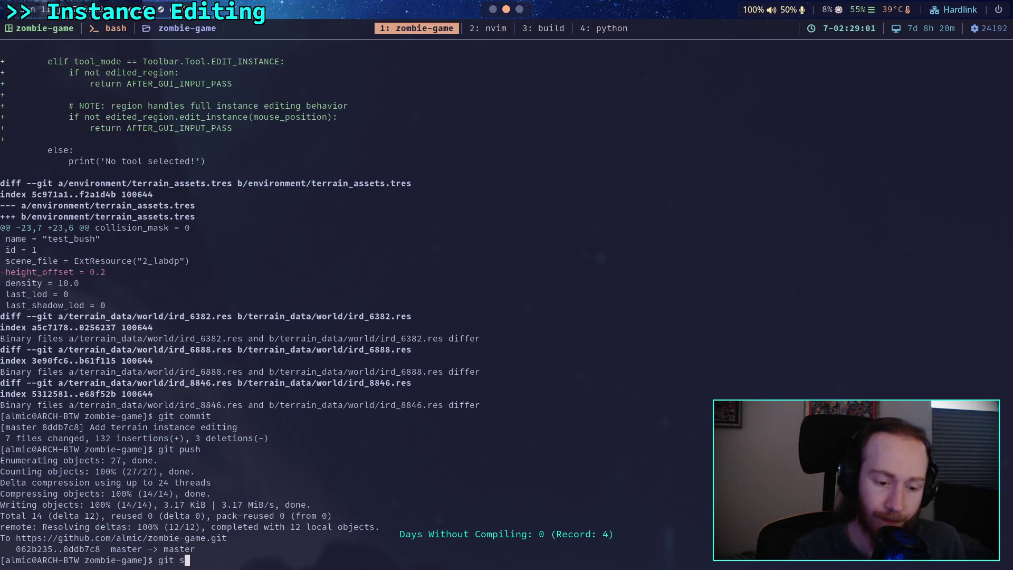
pyautogui.press('Return')
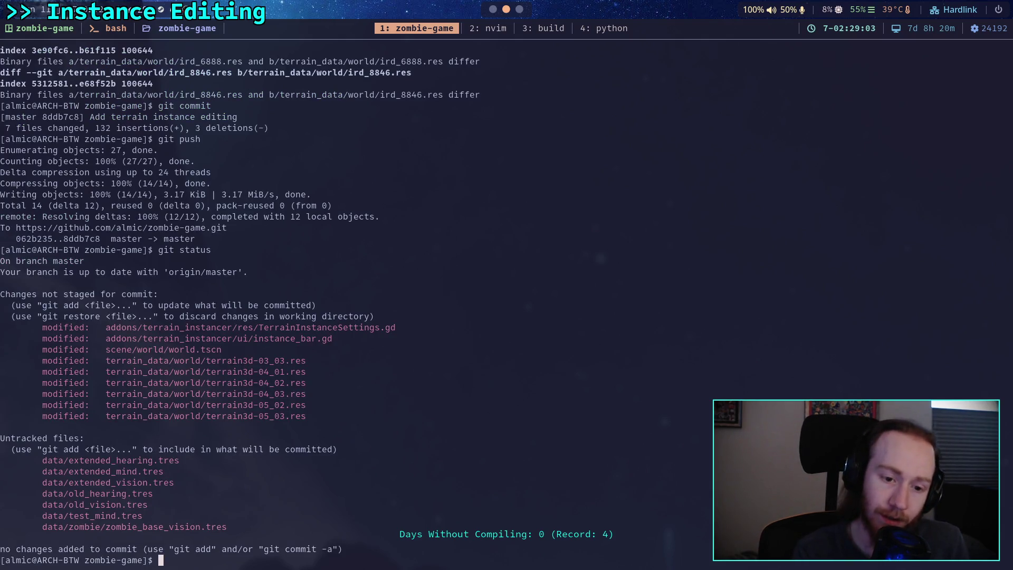
# Review the full git diff of the terrain instancer scripts and world scene, then rerun git status.
pyautogui.write('git diff')
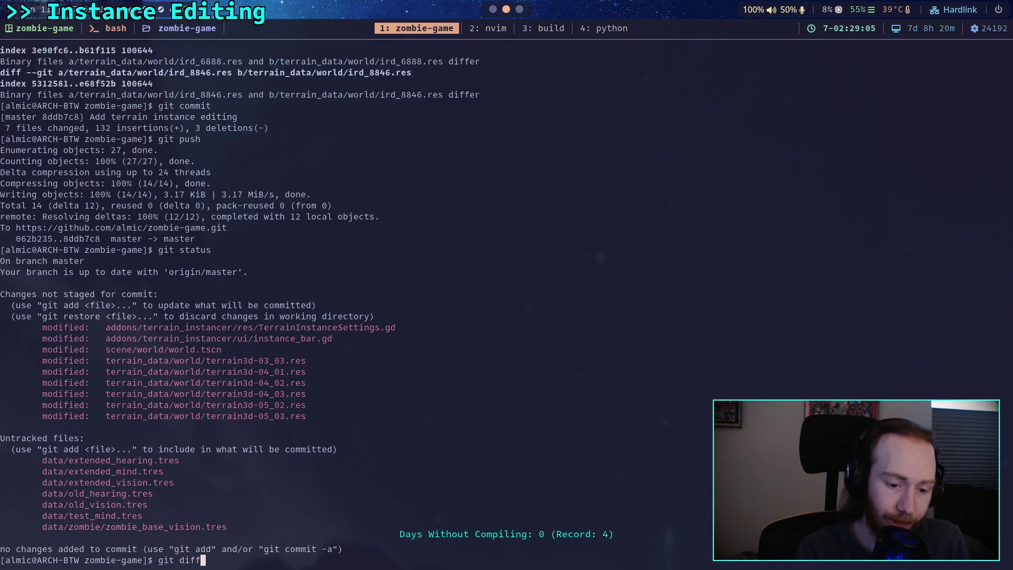
pyautogui.press('Return')
pyautogui.scroll(-6, 332, 300)
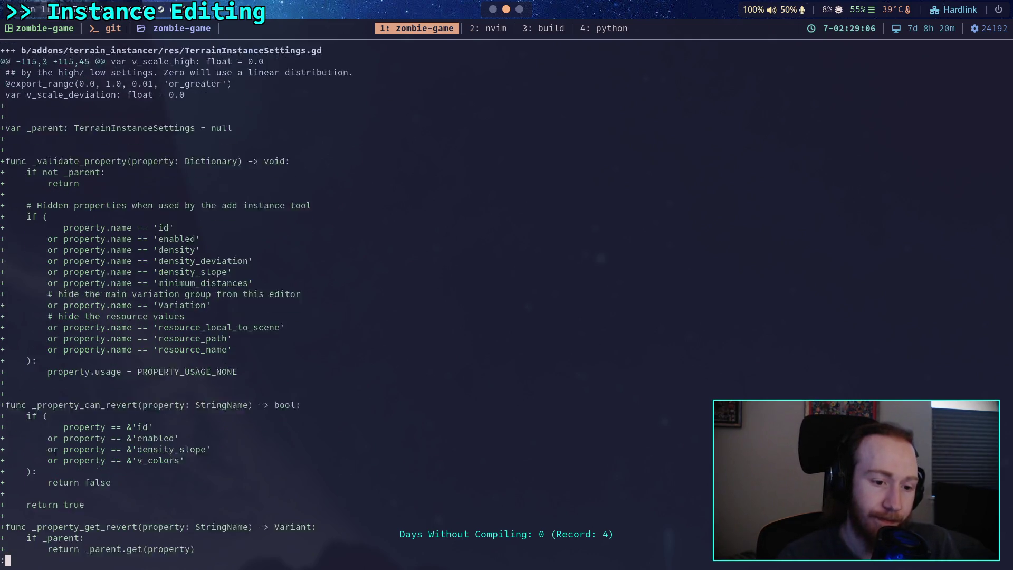
pyautogui.scroll(-1, 332, 299)
pyautogui.scroll(3, 333, 299)
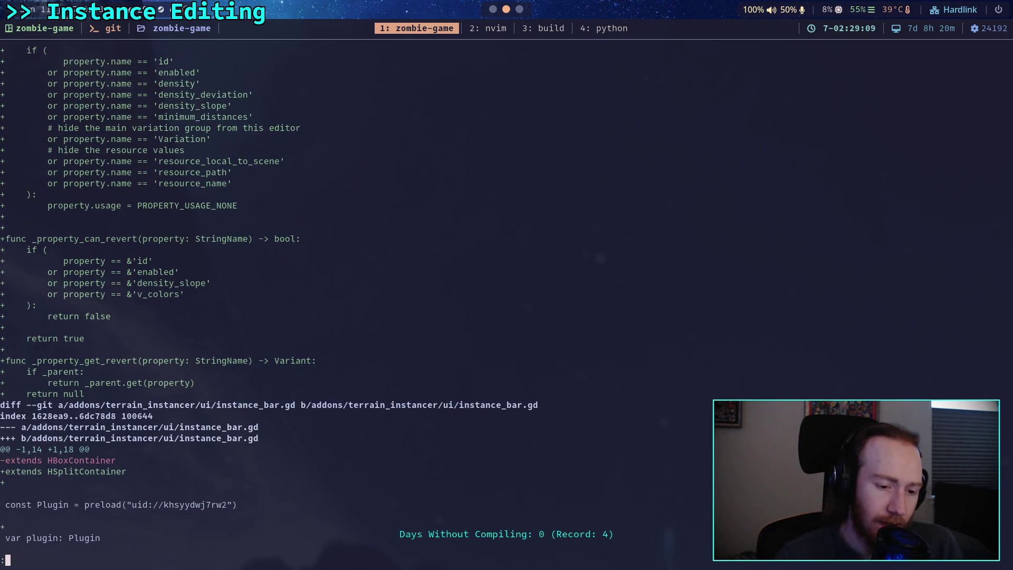
pyautogui.scroll(-18, 332, 300)
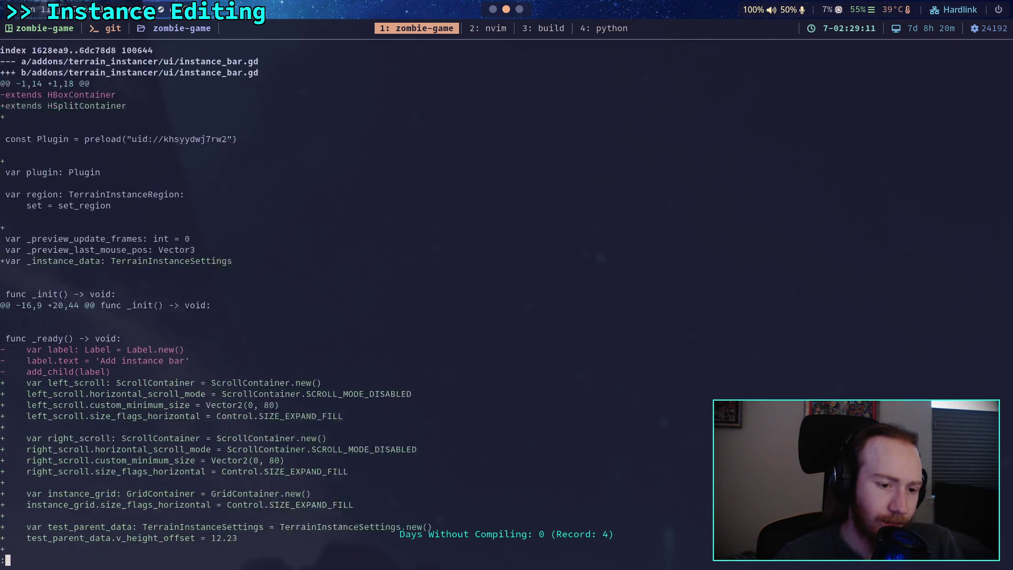
pyautogui.scroll(-12, 333, 300)
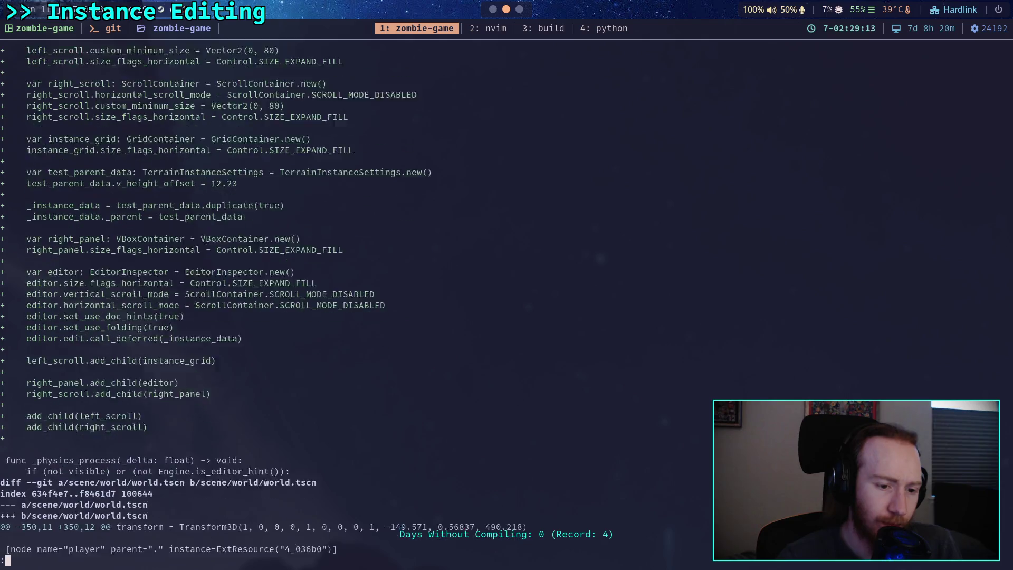
pyautogui.scroll(-15, 333, 300)
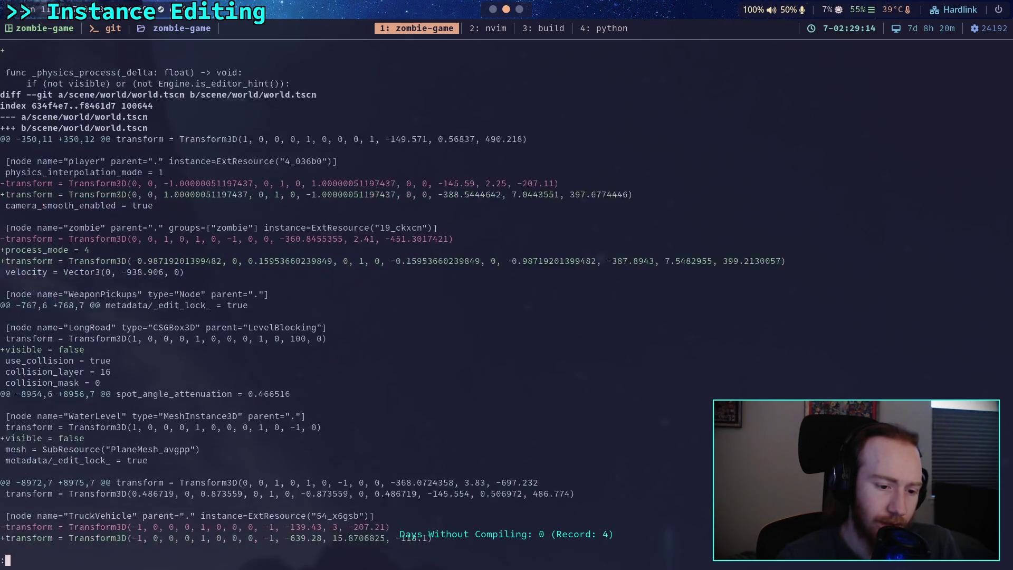
pyautogui.write('qgit status')
pyautogui.press('Return')
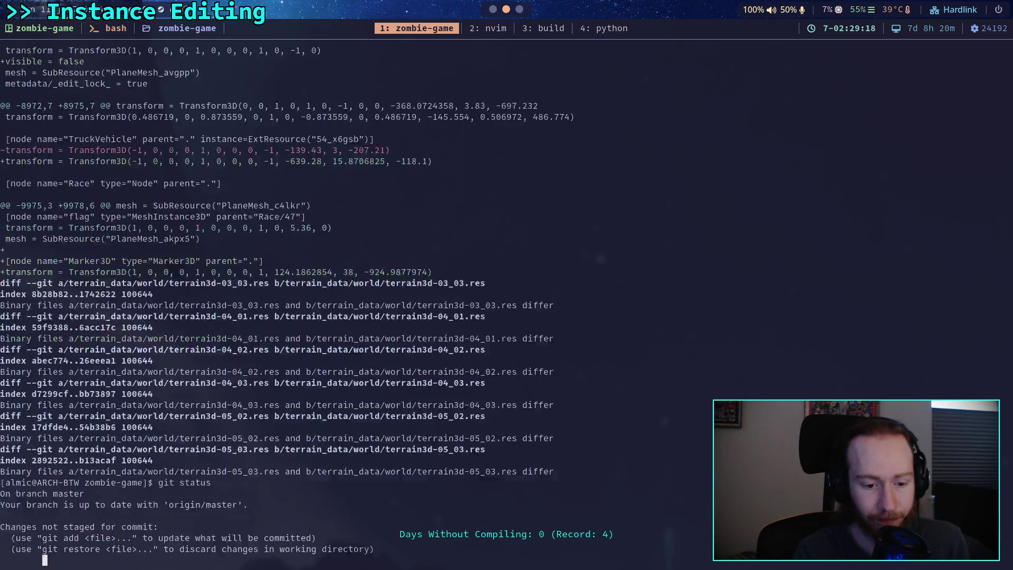
# Stage the addons/terrain_instancer/ folder with git add.
pyautogui.write('git add add')
pyautogui.press('Tab')
pyautogui.write('tu')
pyautogui.press('BackSpace')
pyautogui.write('errain_i')
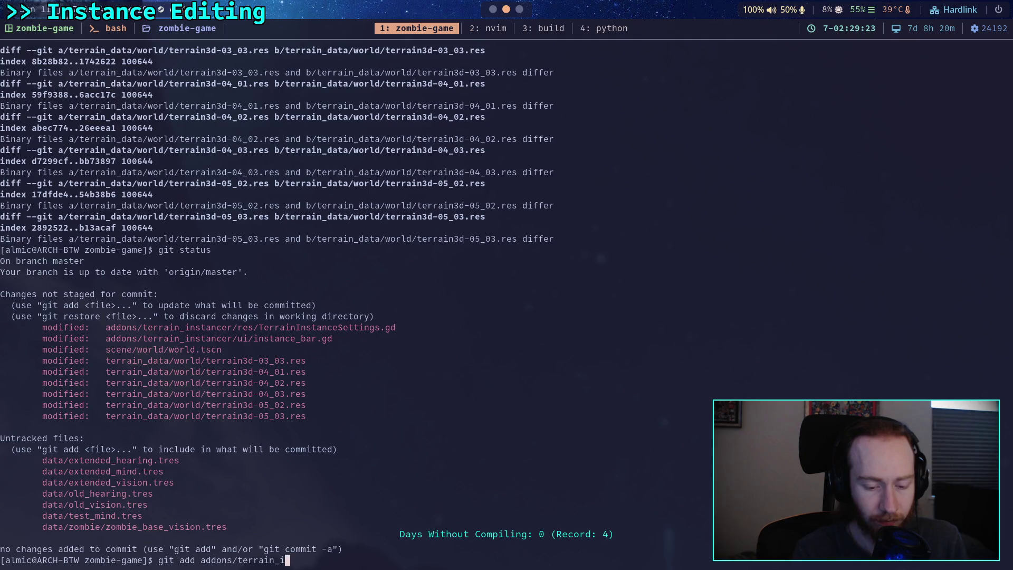
pyautogui.press('Tab')
pyautogui.press('Return')
# Confirm the staged files with git status, run git commit, and enter the title 'Work on add instance options'.
pyautogui.write('git status')
pyautogui.press('Return')
pyautogui.write('git com')
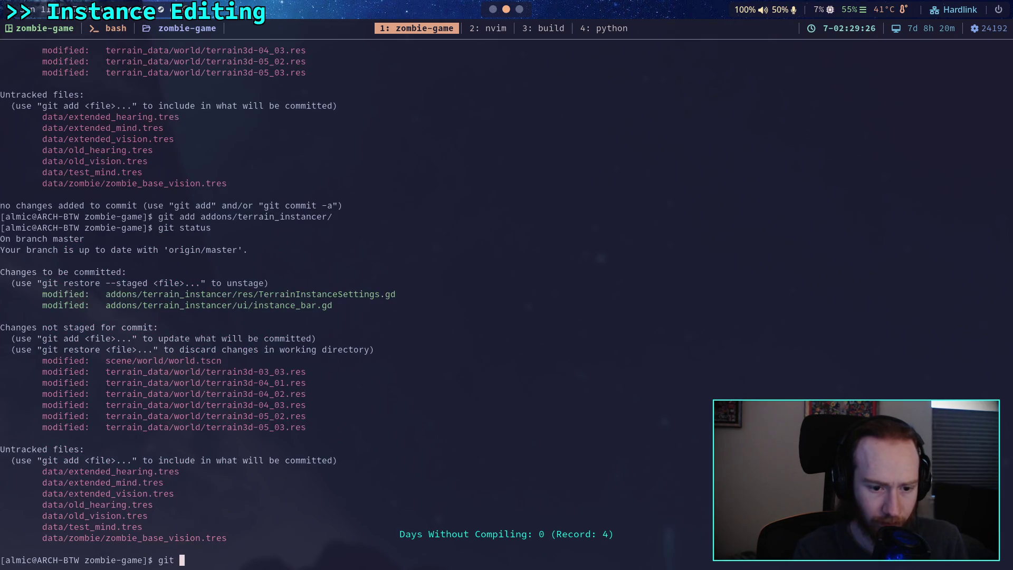
pyautogui.press('BackSpace')
pyautogui.press('BackSpace')
pyautogui.press('BackSpace')
pyautogui.write('rco')
pyautogui.press('BackSpace')
pyautogui.press('BackSpace')
pyautogui.press('BackSpace')
pyautogui.write('commit')
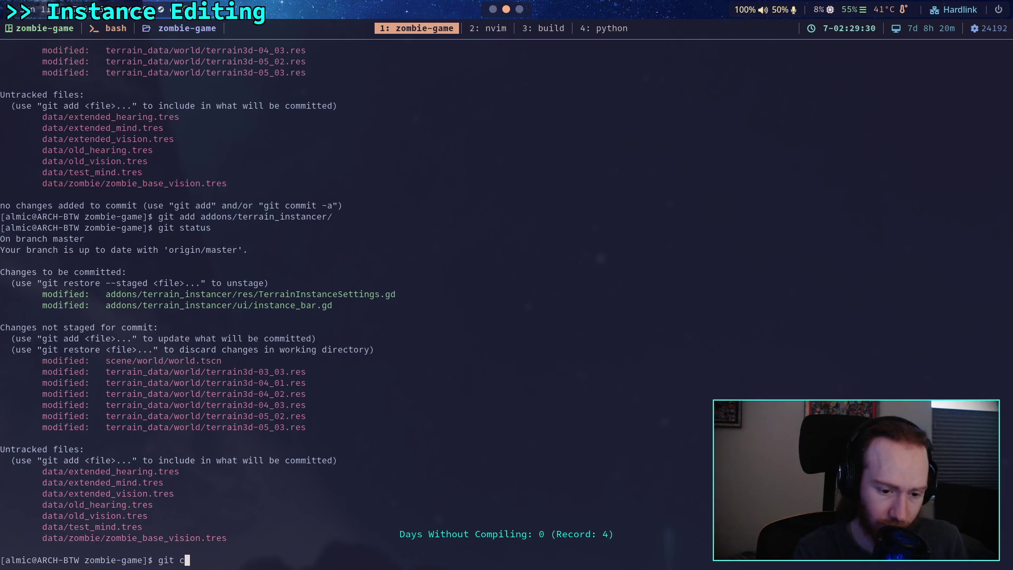
pyautogui.press('Return')
pyautogui.write('O')
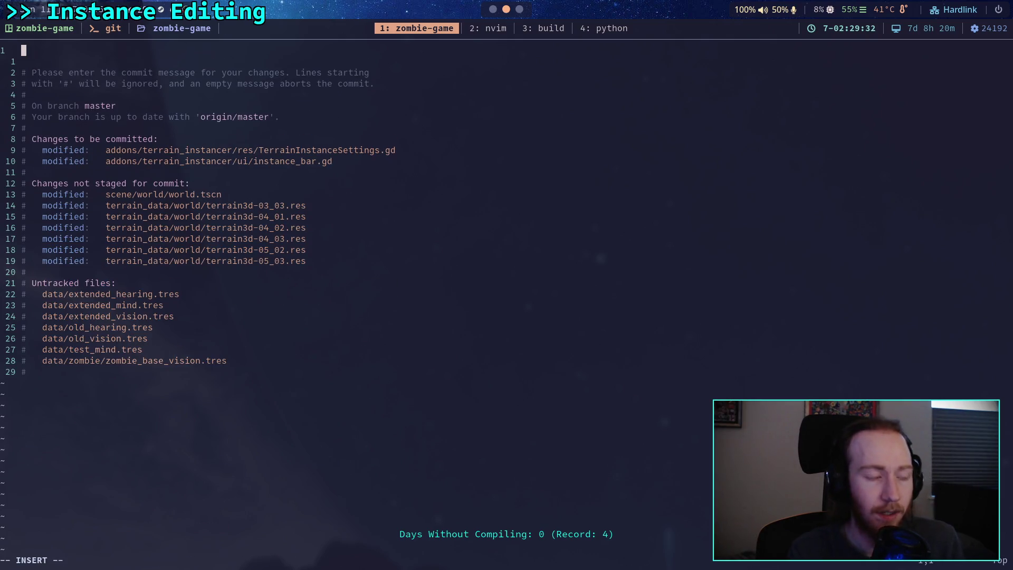
pyautogui.write('Work on ')
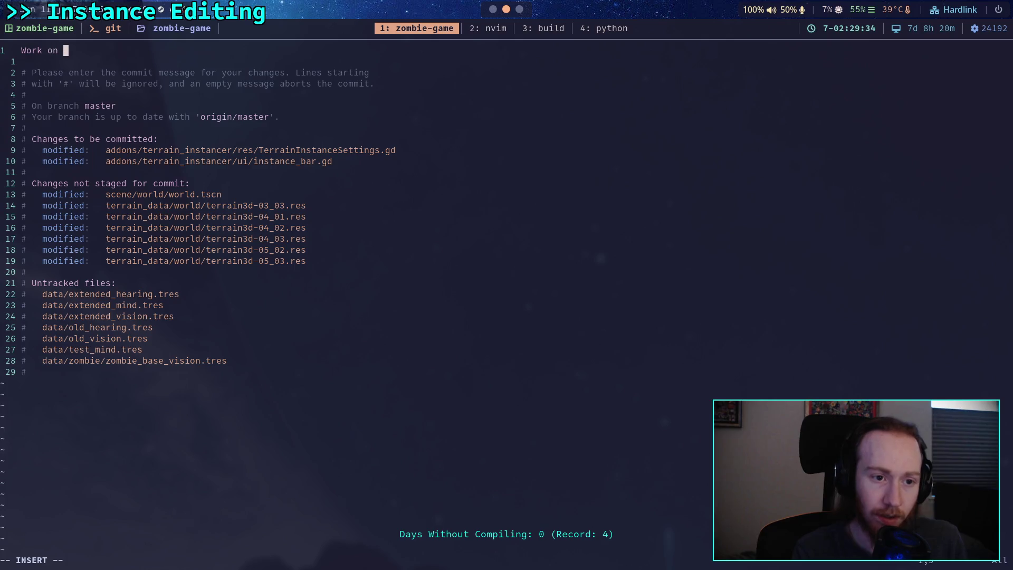
pyautogui.write('add')
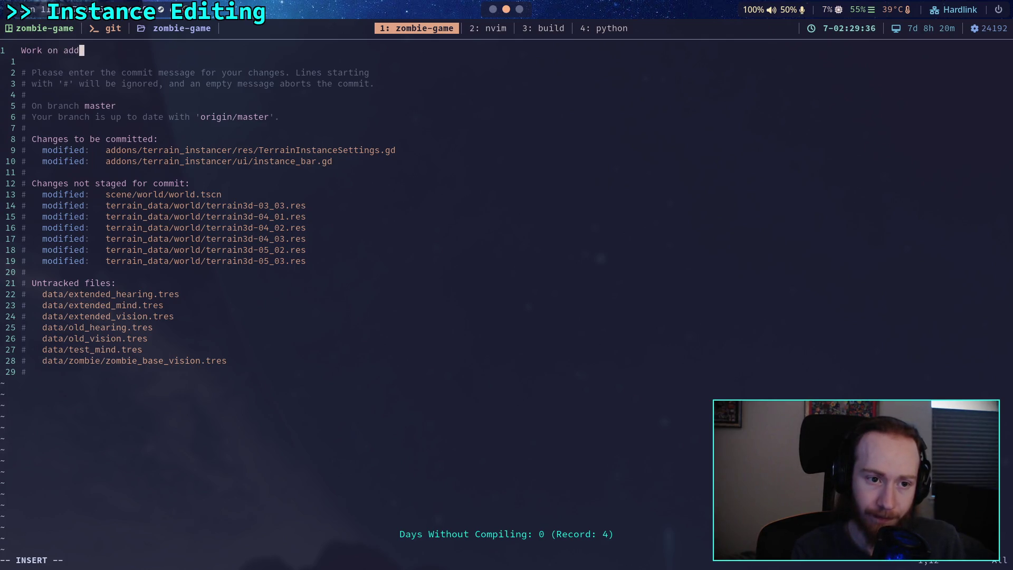
pyautogui.write(' instance options')
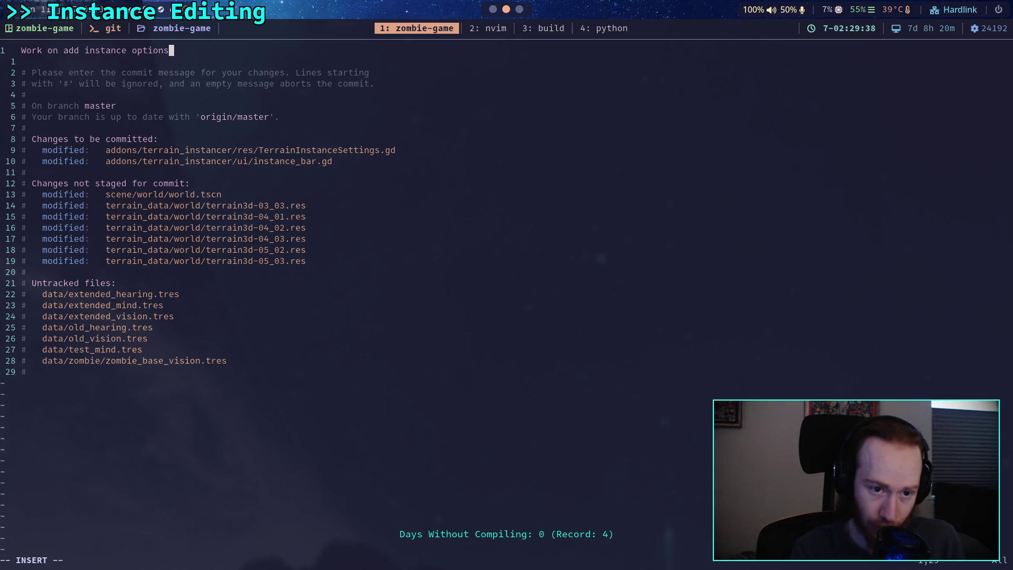
# Add the first bullet about the editor inspector for instance adding settings.
pyautogui.press('Return')
pyautogui.press('Return')
pyautogui.write('- ')
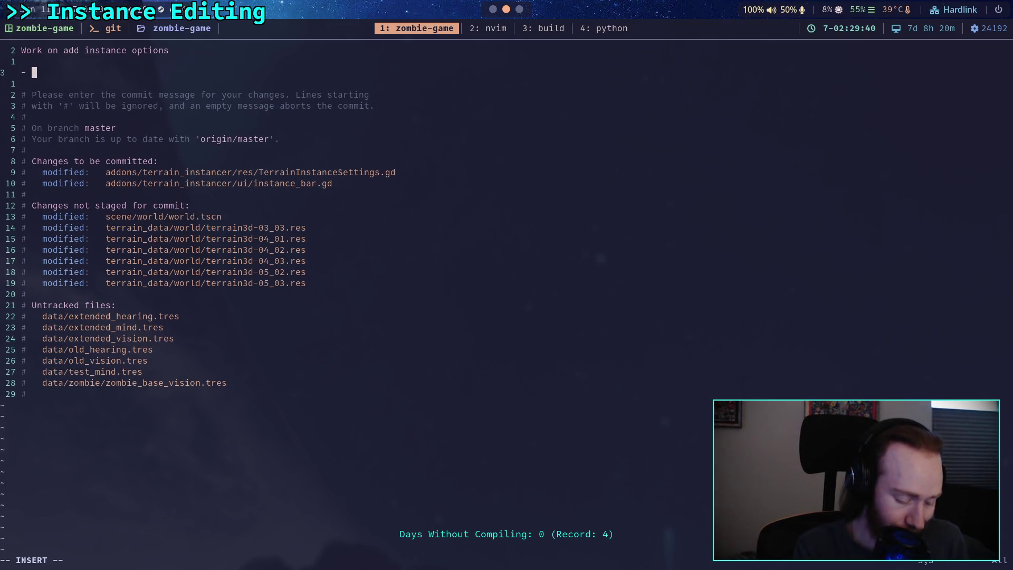
pyautogui.write('Add ')
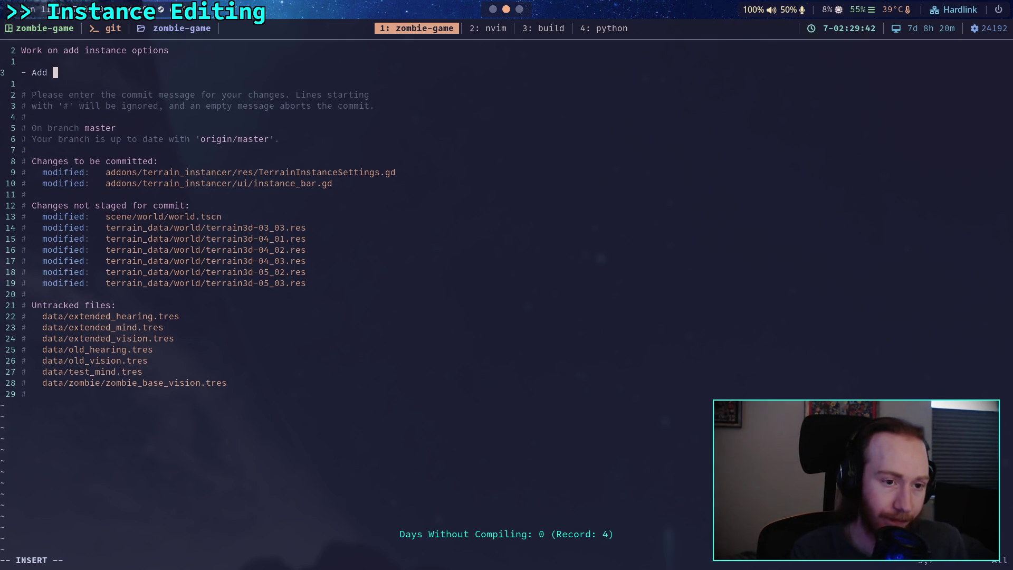
pyautogui.write('uditor')
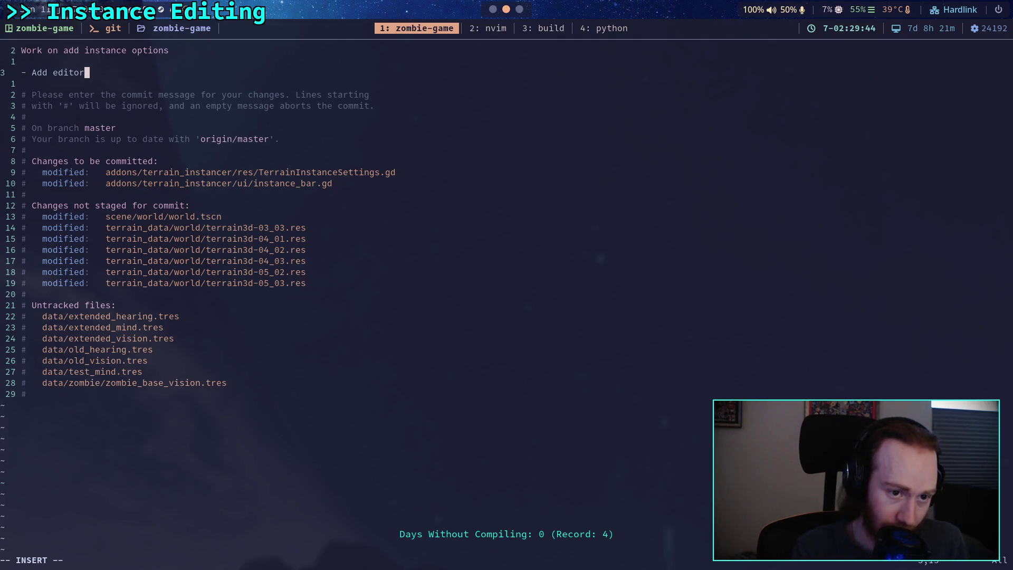
pyautogui.write(' for')
pyautogui.press('BackSpace')
pyautogui.press('BackSpace')
pyautogui.press('BackSpace')
pyautogui.write('inspector for ')
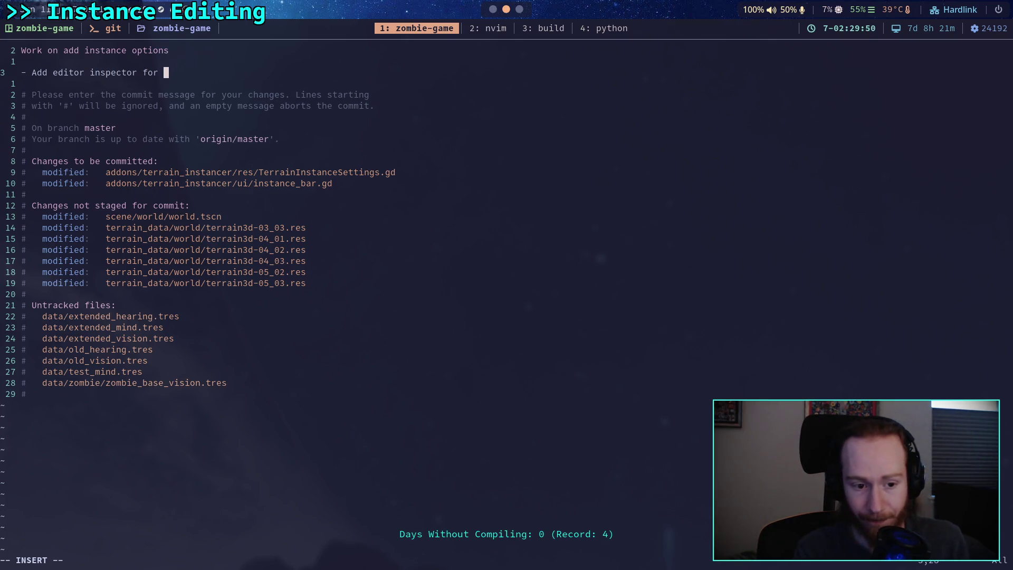
pyautogui.write('property')
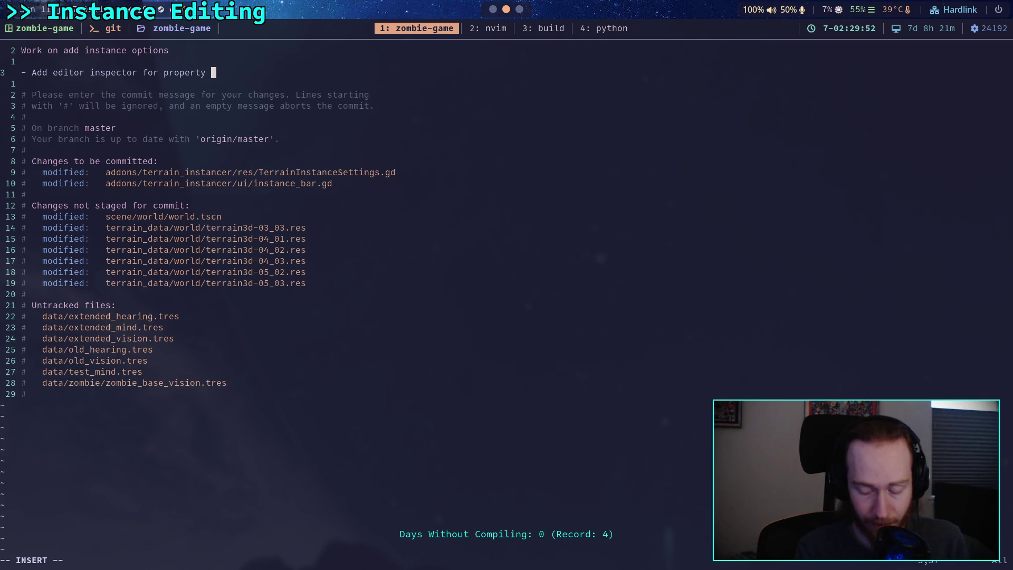
pyautogui.press('BackSpace')
pyautogui.press('BackSpace')
pyautogui.press('BackSpace')
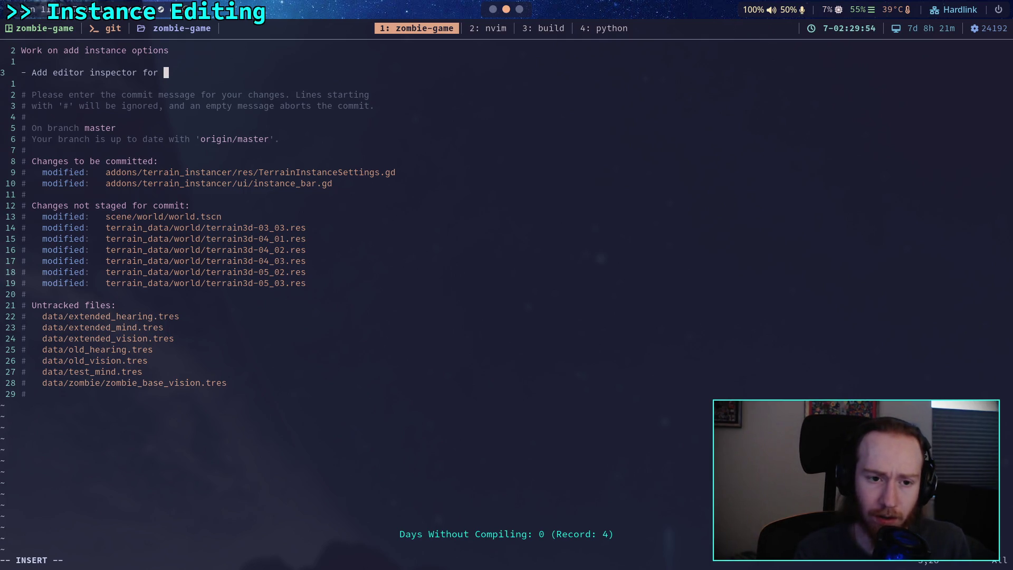
pyautogui.write('instance adding')
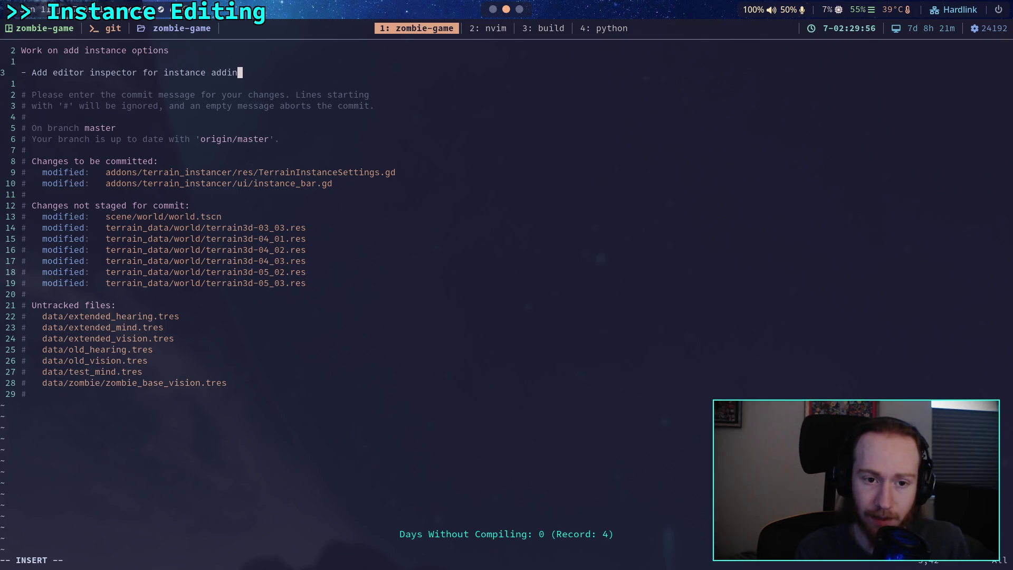
pyautogui.press('BackSpace')
pyautogui.press('BackSpace')
pyautogui.press('BackSpace')
pyautogui.write('settings')
pyautogui.press('Return')
# Add a bullet: child copy of the main settings is editable and can be "reverted" to the selected instance settings.
pyautogui.write('- ')
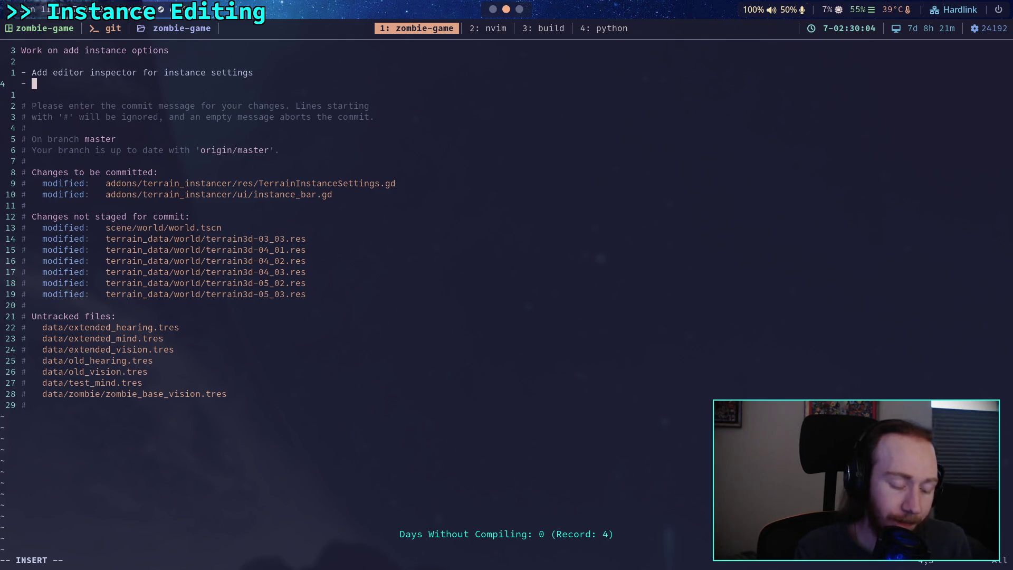
pyautogui.write('A child ')
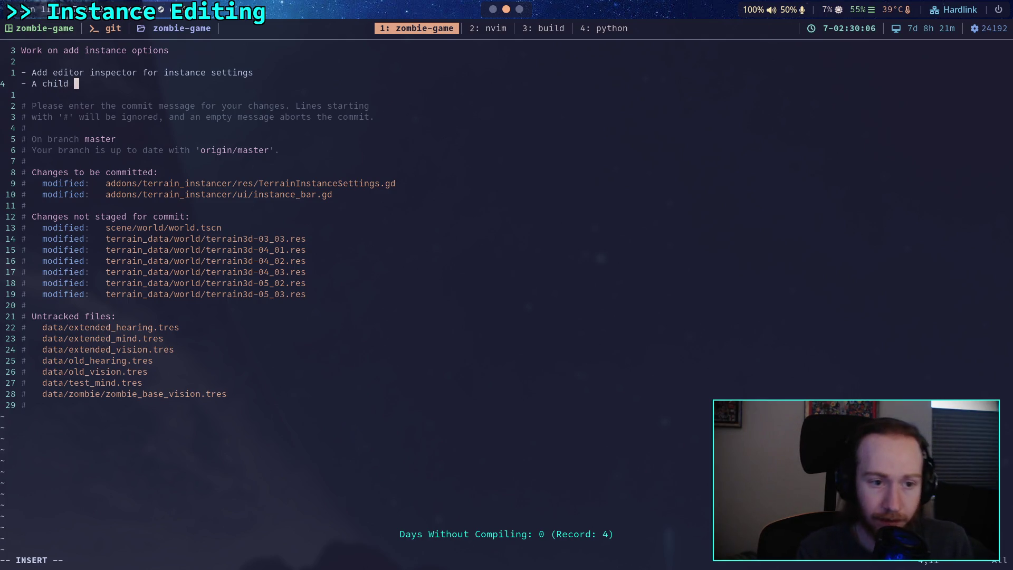
pyautogui.write('copy of th')
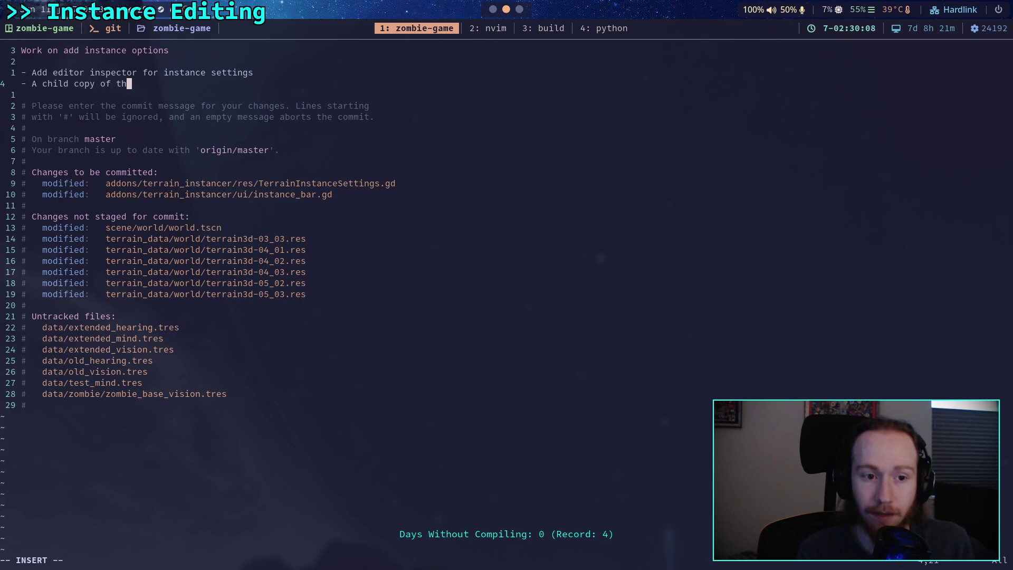
pyautogui.write('e main sat')
pyautogui.write('ttings wit')
pyautogui.write('ll be editable a')
pyautogui.write('nd')
pyautogui.press('Return')
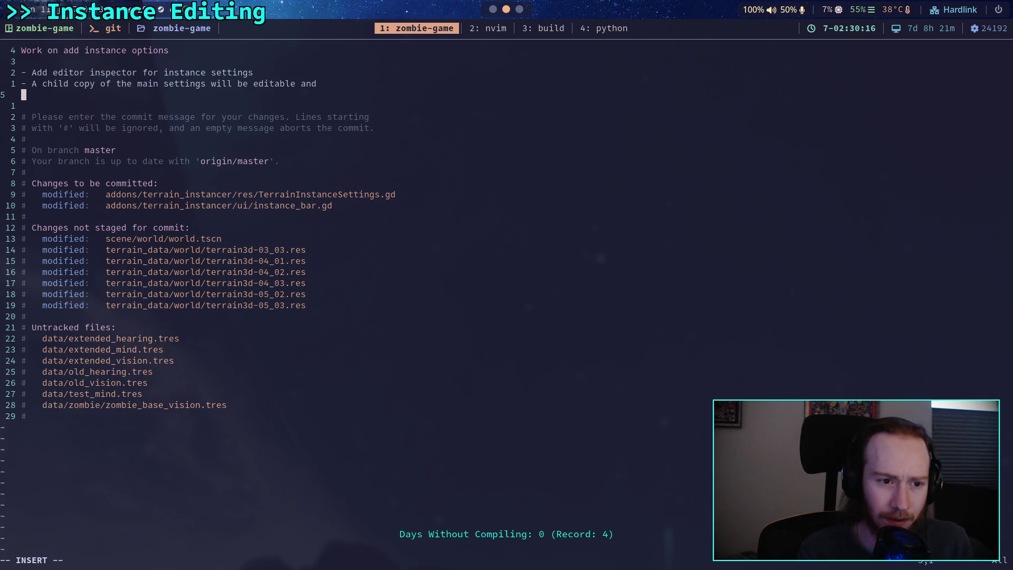
pyautogui.write('can be ')
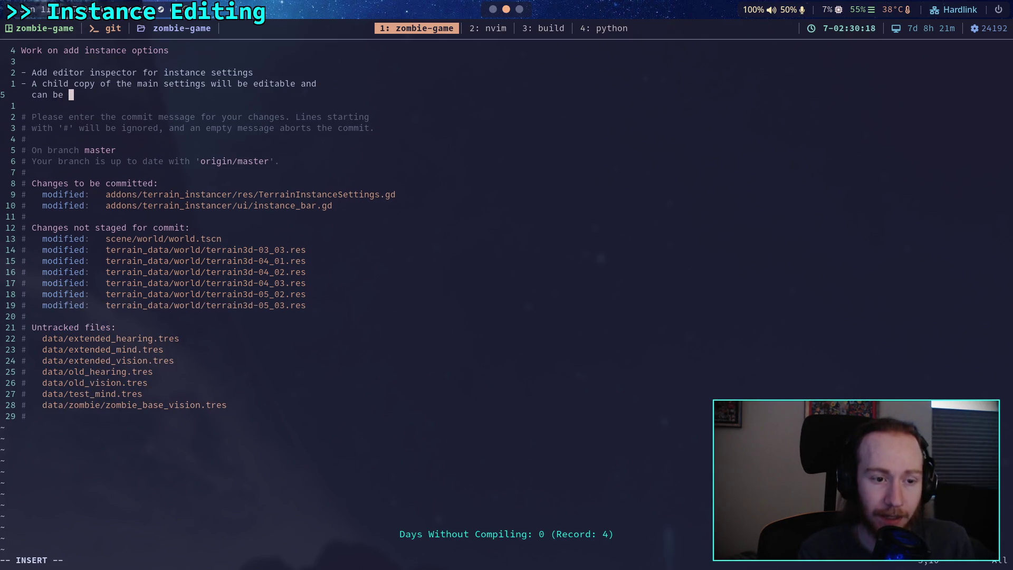
pyautogui.write('"reverted" back ')
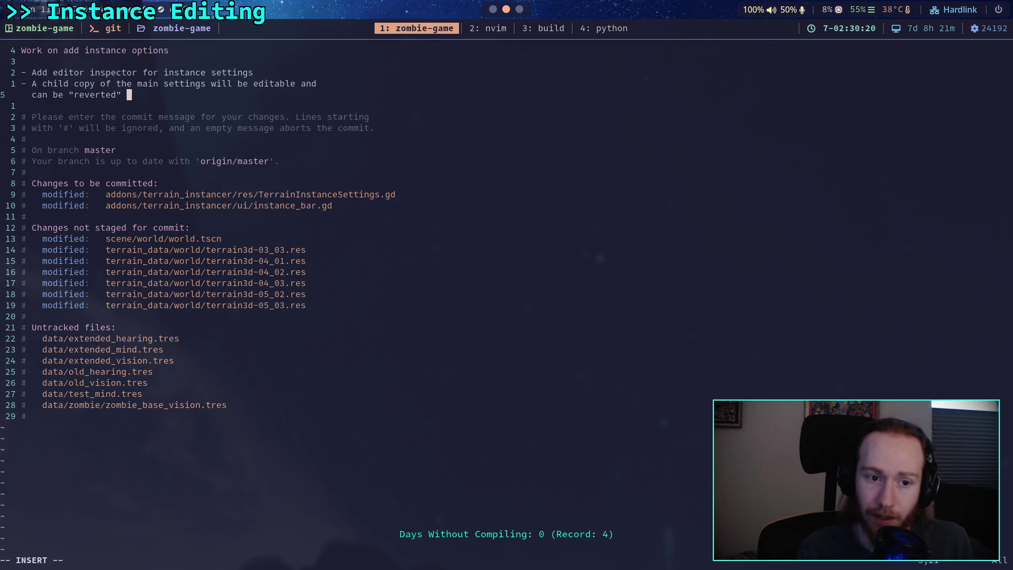
pyautogui.write('to t')
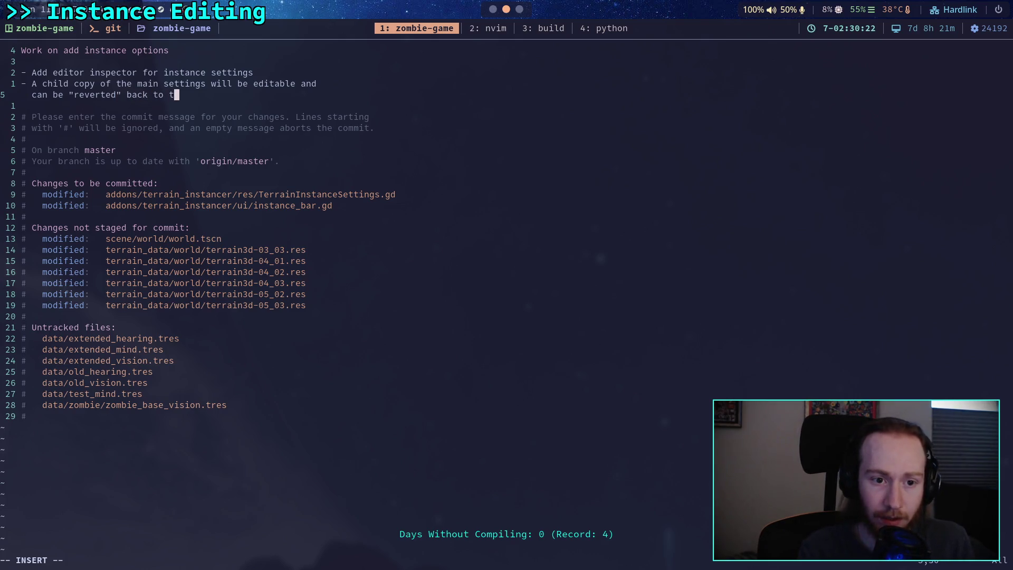
pyautogui.write('he selected ')
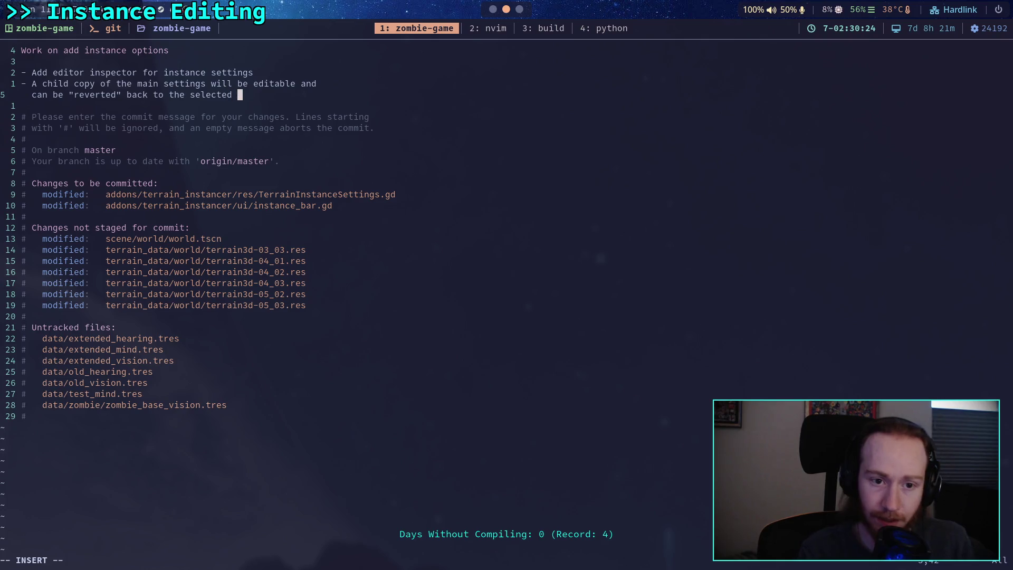
pyautogui.write('instance settings')
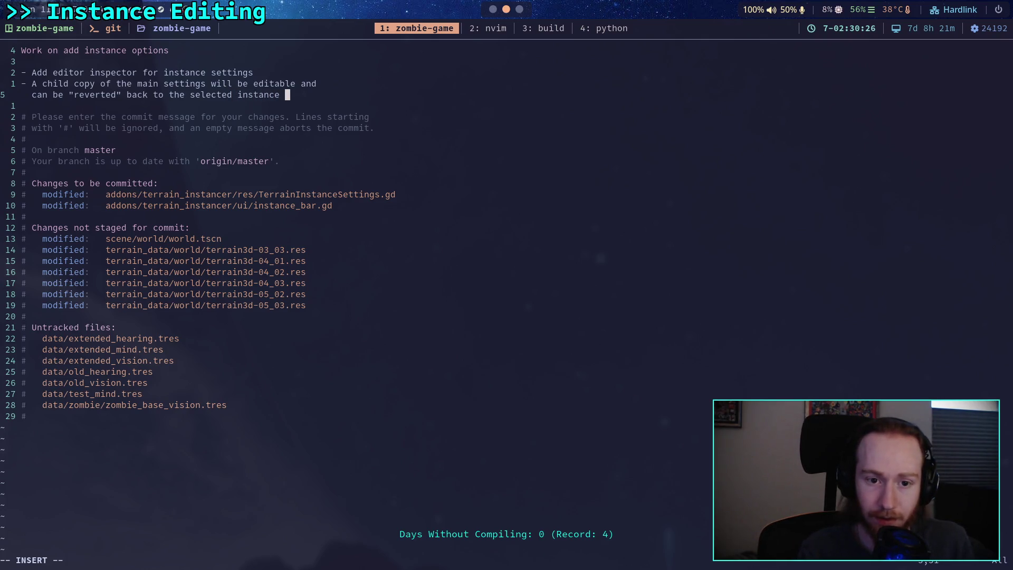
pyautogui.press('Return')
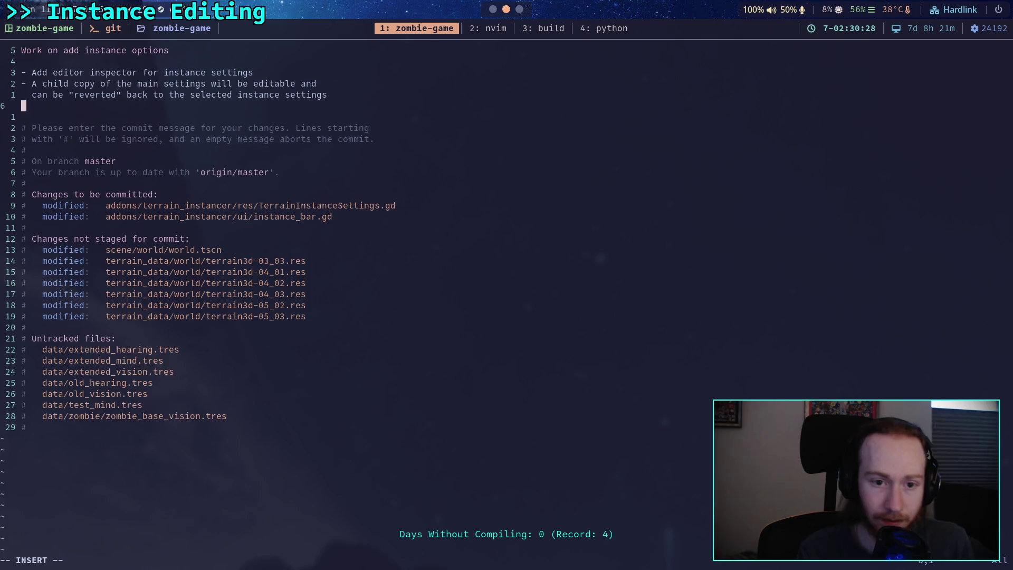
# Add a bullet noting reverting on the main resources seems broken and must be fixed later.
pyautogui.write('- ')
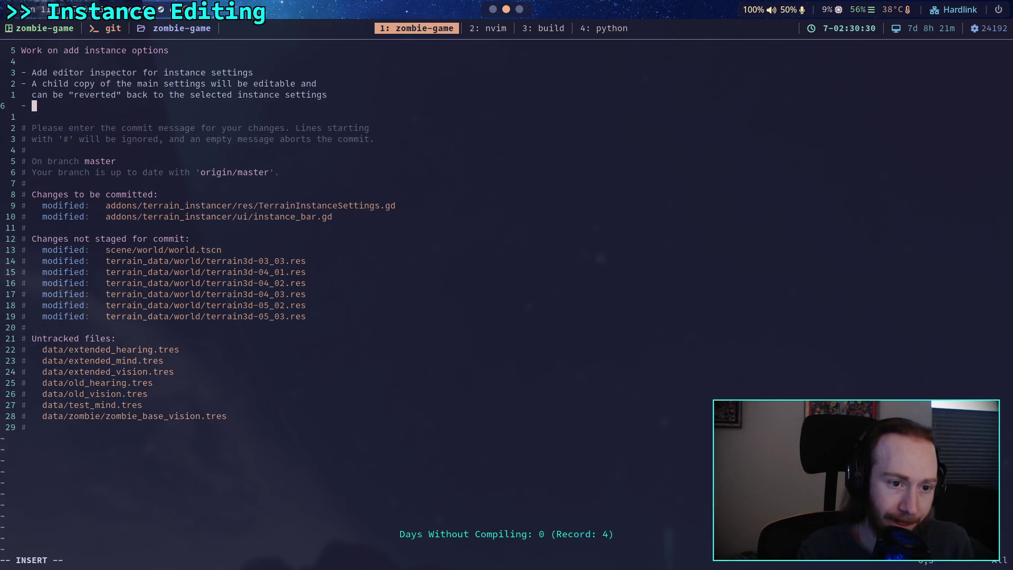
pyautogui.write('Seems')
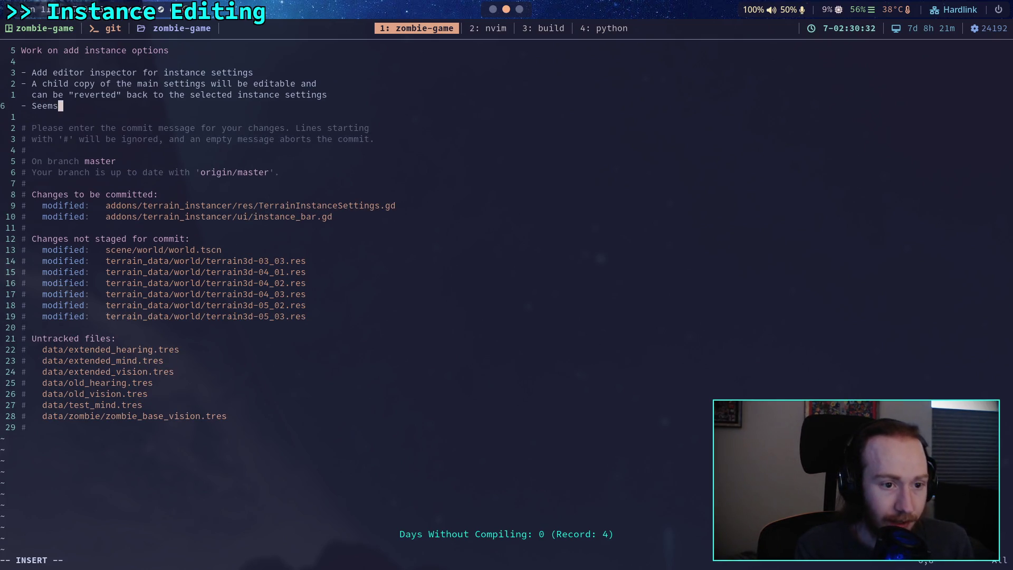
pyautogui.write(' to have brok')
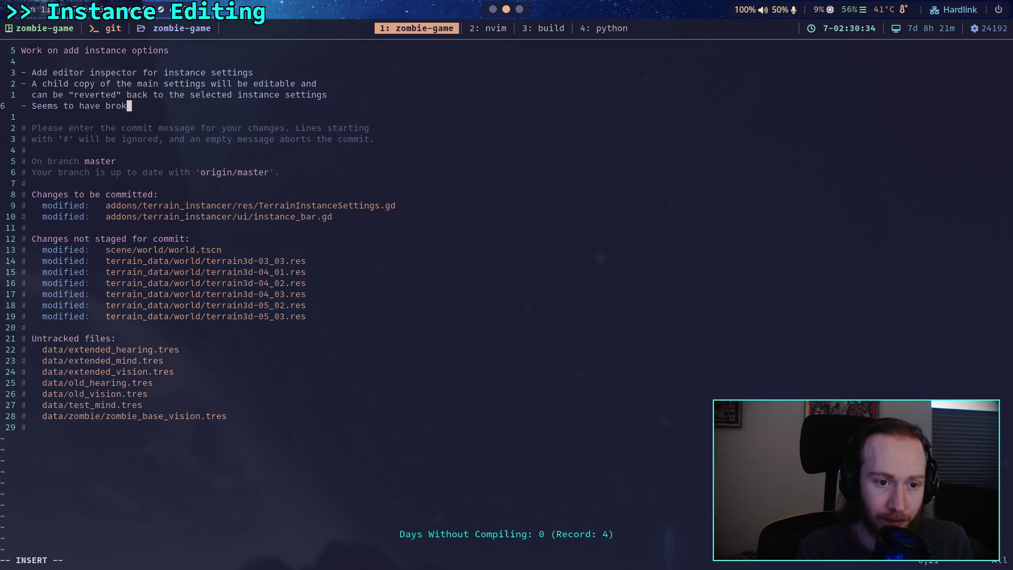
pyautogui.write('en rever')
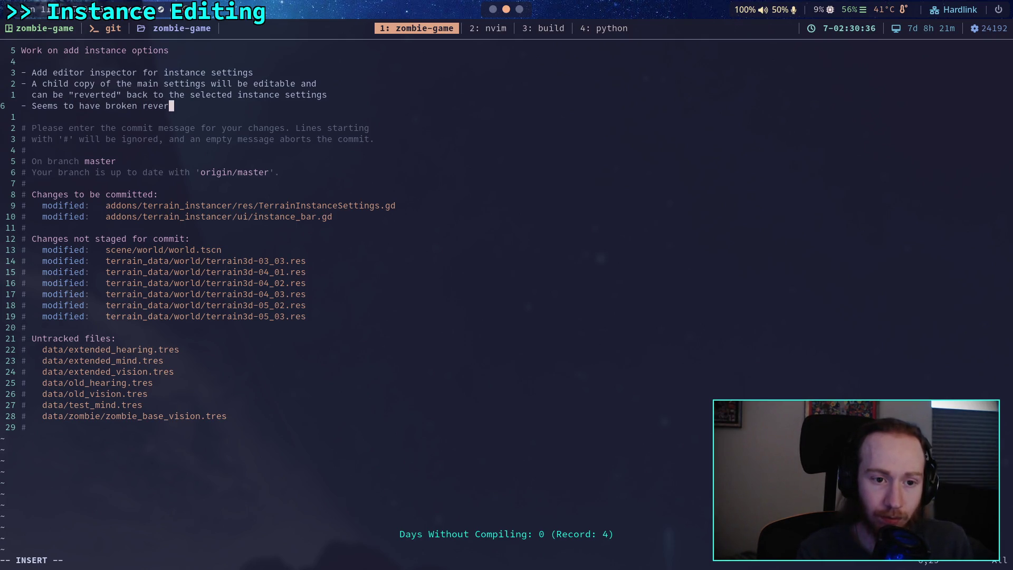
pyautogui.write('ting on the mai')
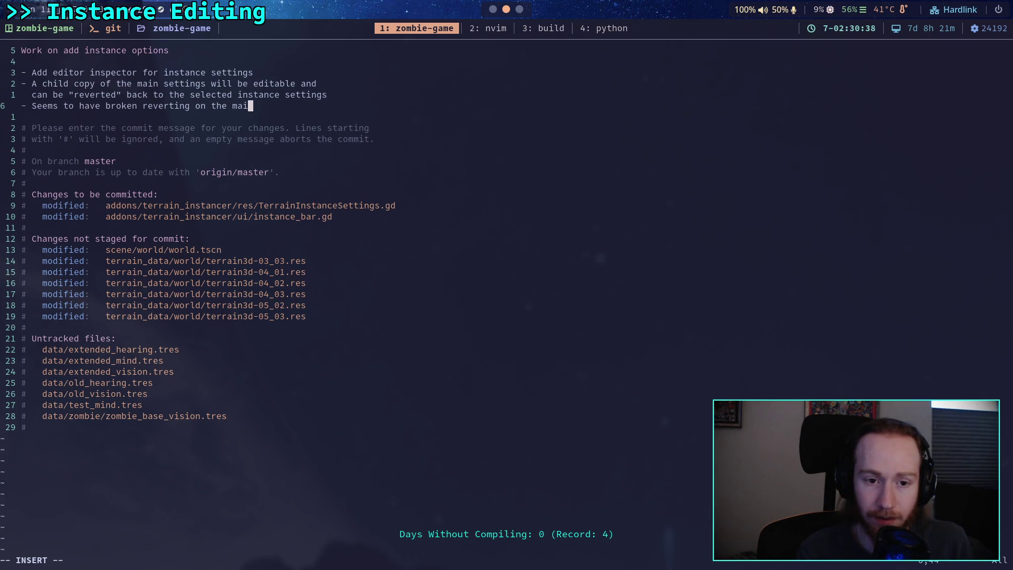
pyautogui.write('n resou')
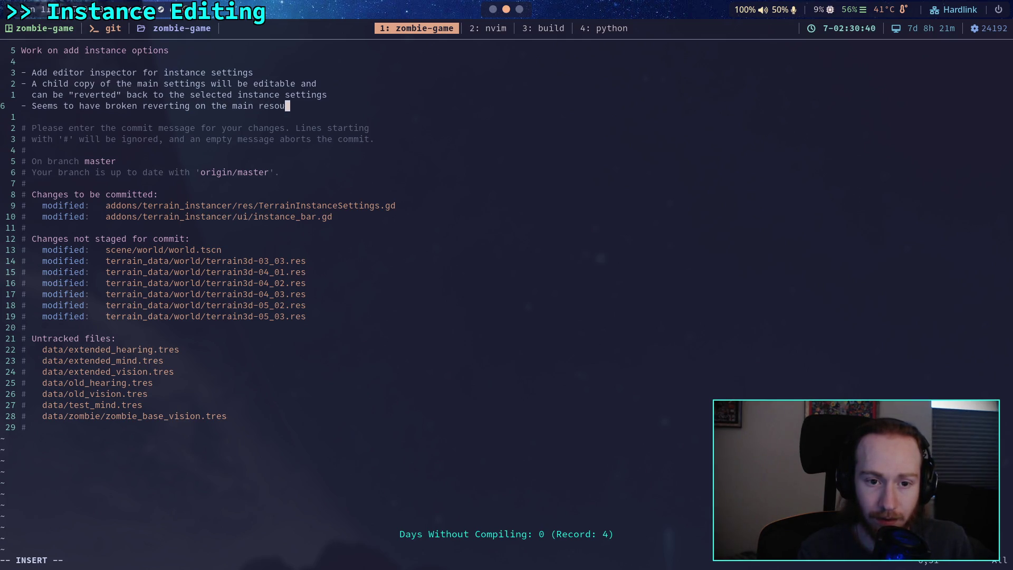
pyautogui.write('res, pleas')
pyautogui.hotkey('ctrl', 'w')
pyautogui.write('must')
pyautogui.press('Return')
pyautogui.write('fix this later')
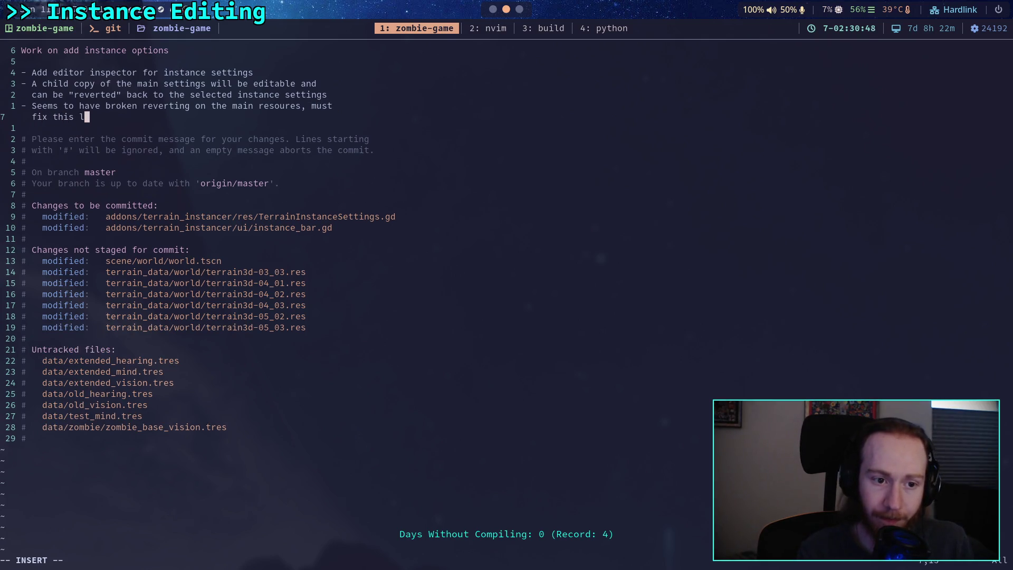
# Save and quit Vim with :wq to complete the commit.
pyautogui.press('Escape')
pyautogui.press('BackSpace')
pyautogui.write('wq')
pyautogui.press('Return')
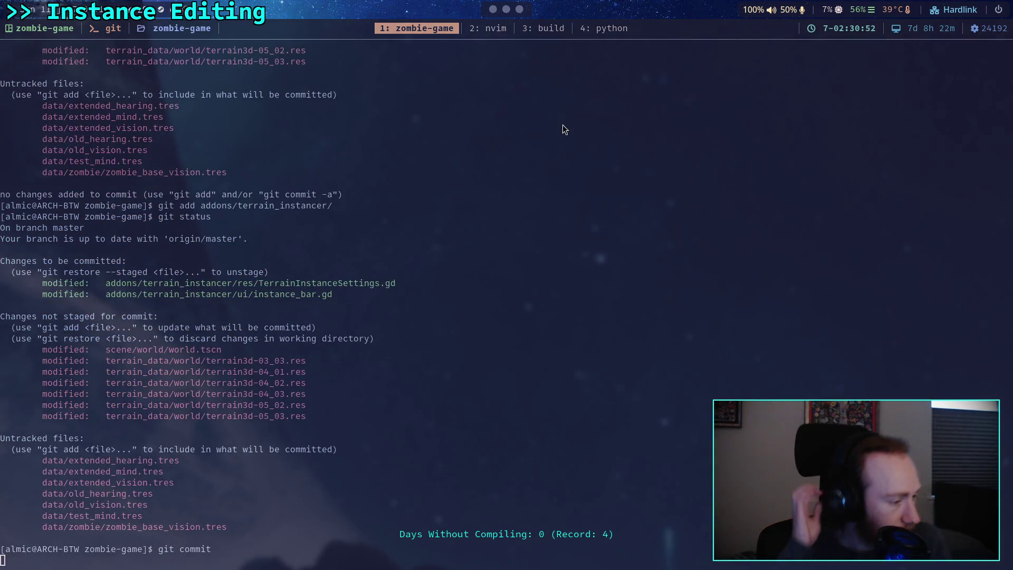